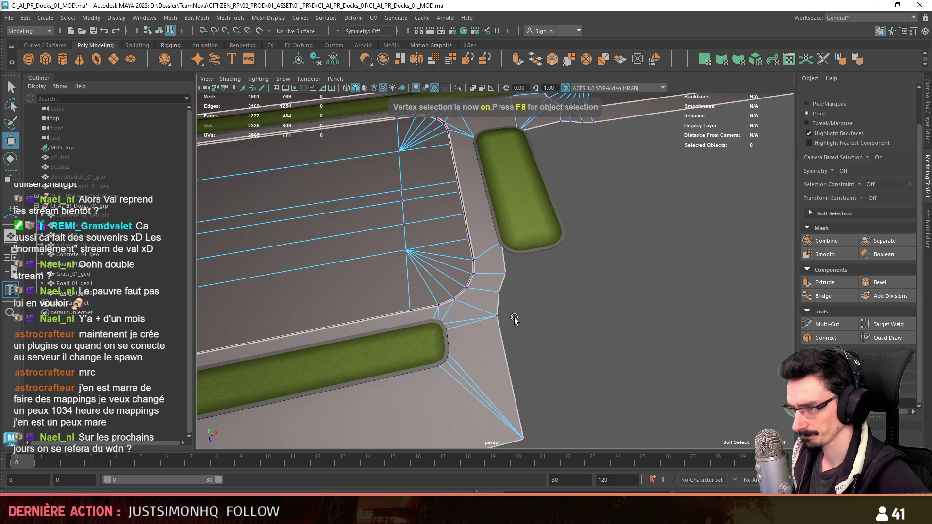
- Isolate Road_01_geo and target-weld the two stray edge vertices at its outer corner
scroll(508, 274, "up", 3)
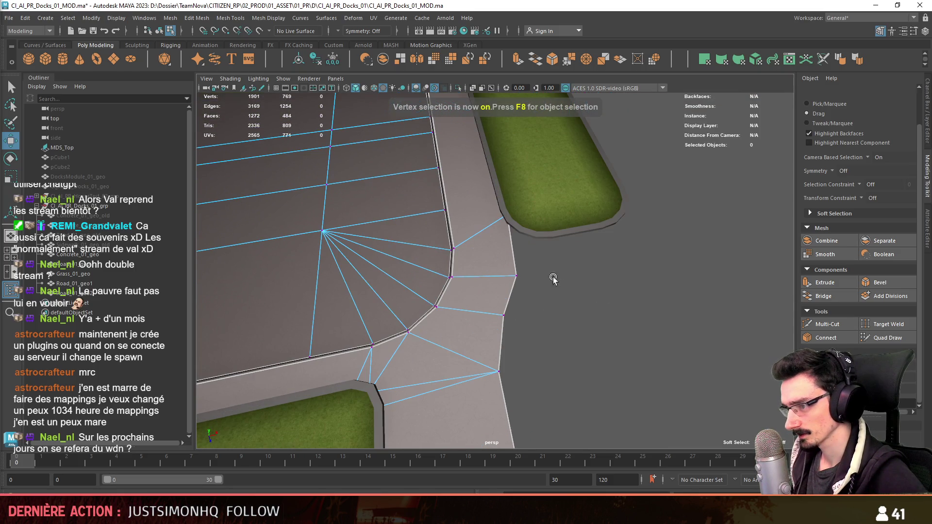
key("F8")
left_click(459, 86)
key("F8")
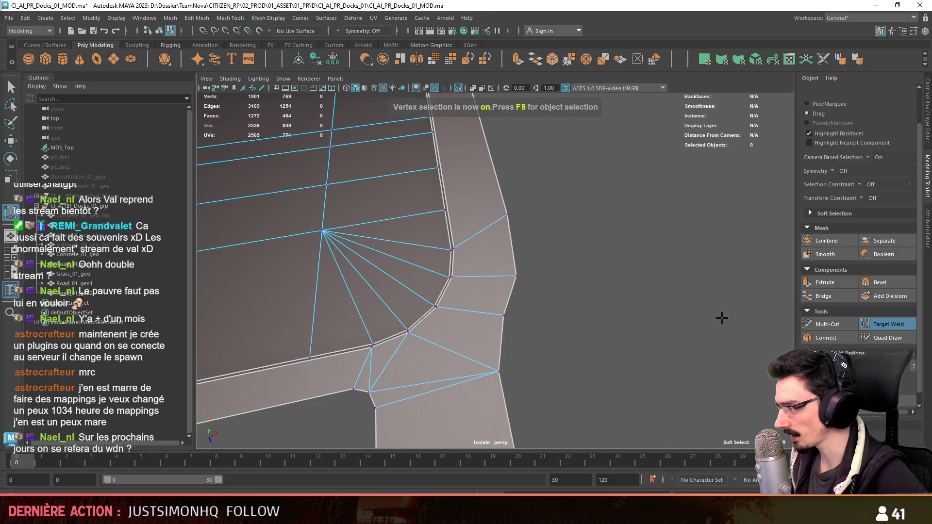
left_click_drag(517, 274, 507, 214)
left_click_drag(502, 291, 498, 335)
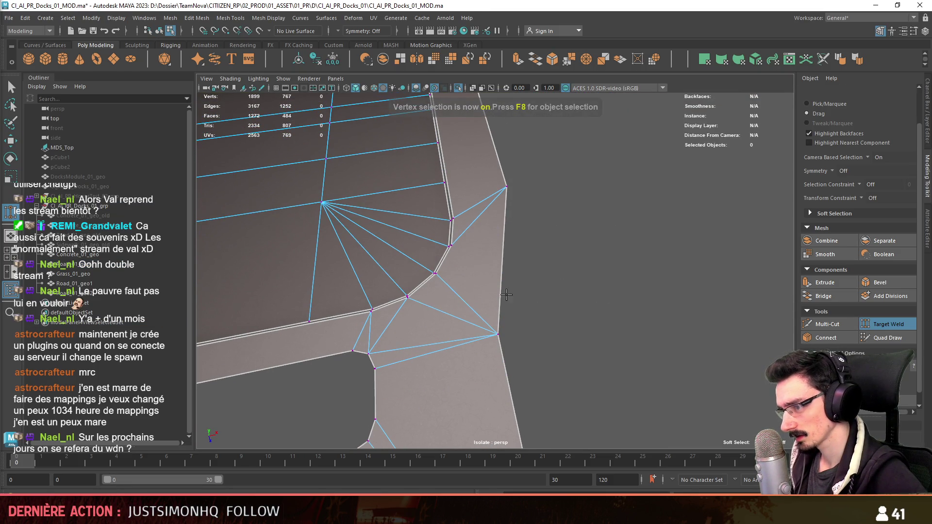
key("w")
left_click(454, 245)
right_click_drag(505, 326, 597, 307, "shift")
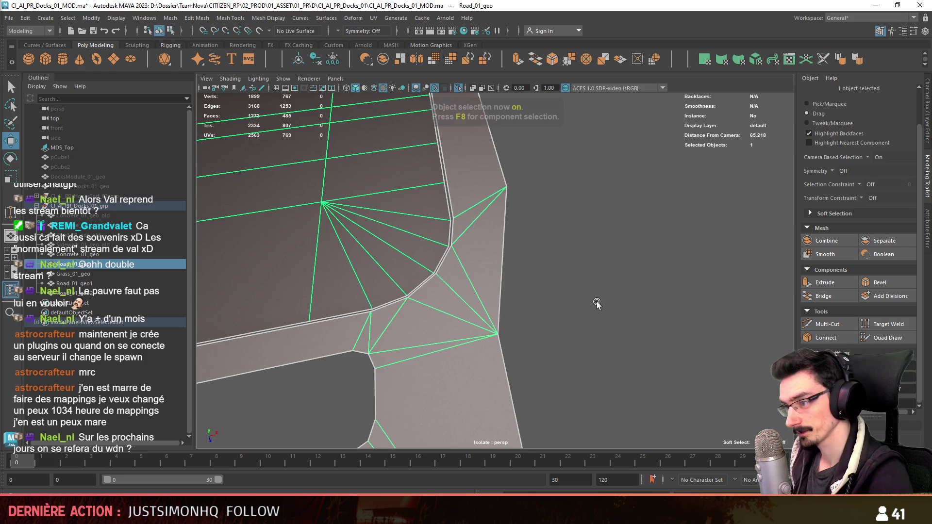
- Show the whole scene again and select a vertex on the road's corner edge
key("F8")
scroll(583, 308, "down", 2)
key("ctrl+1")
scroll(577, 317, "down", 3)
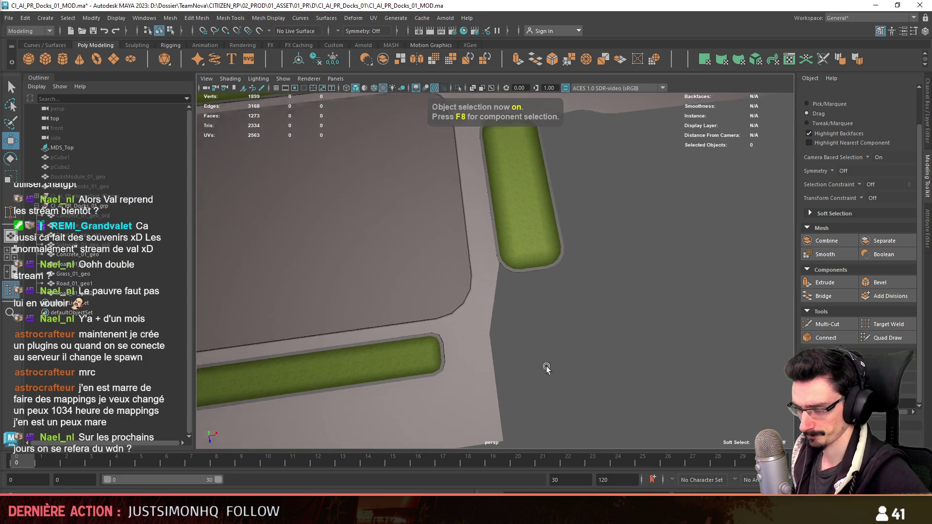
scroll(544, 359, "up", 1)
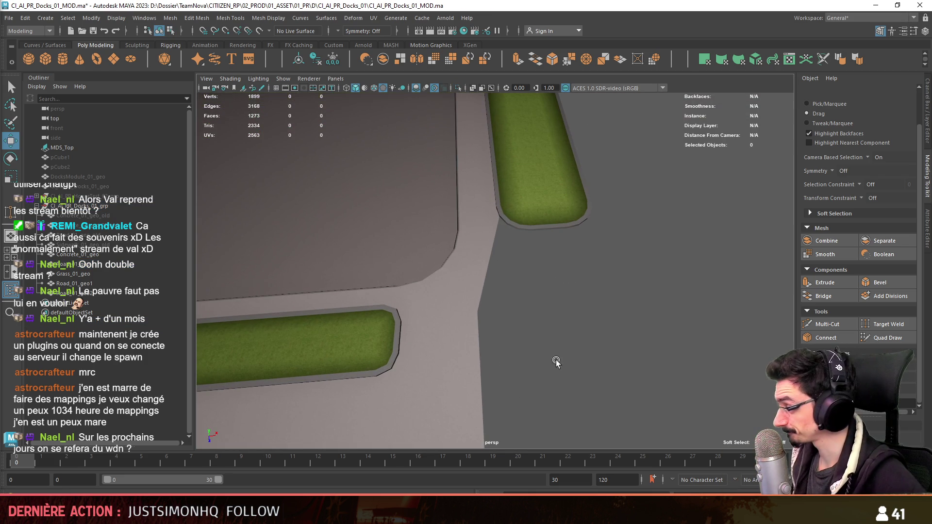
left_click(458, 323)
key("F9")
left_click(477, 311)
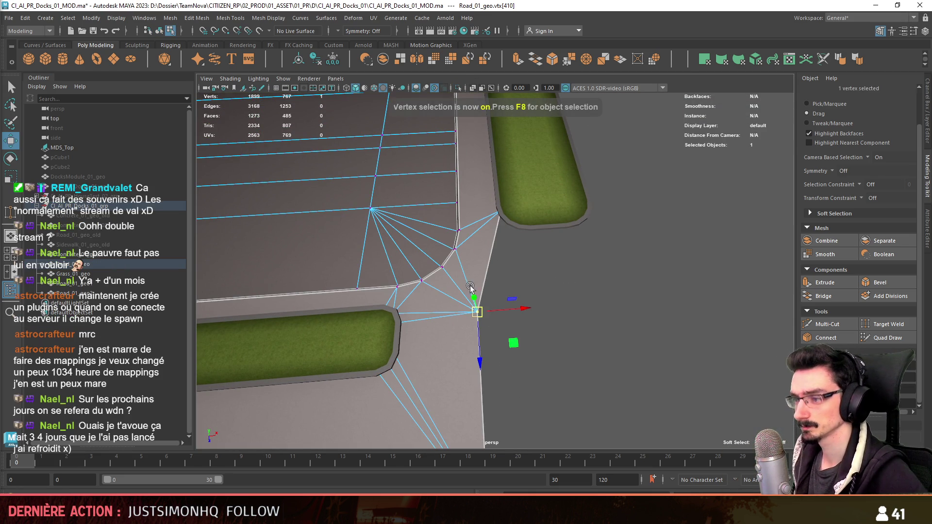
- Re-isolate the road to adjust the corner vertex, then end isolation to show the full docks
key("F8")
key("ctrl+1")
key("F9")
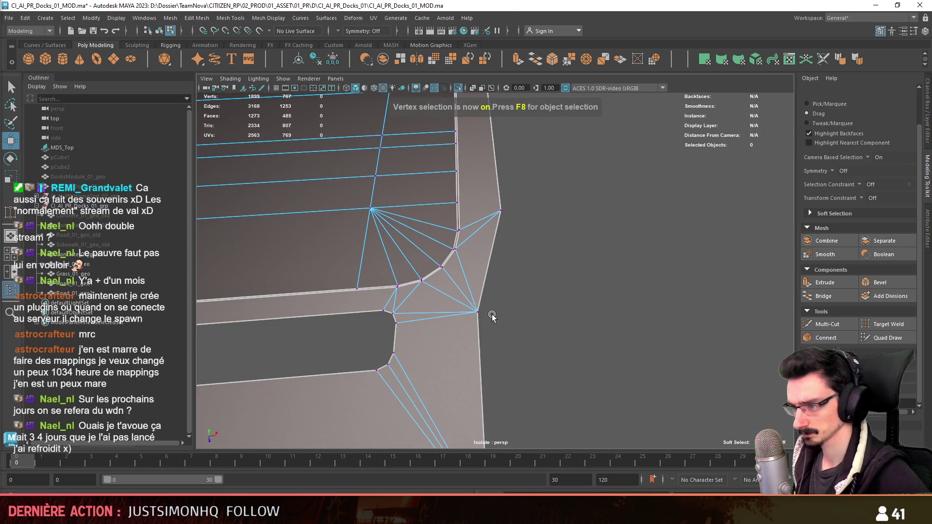
key("w")
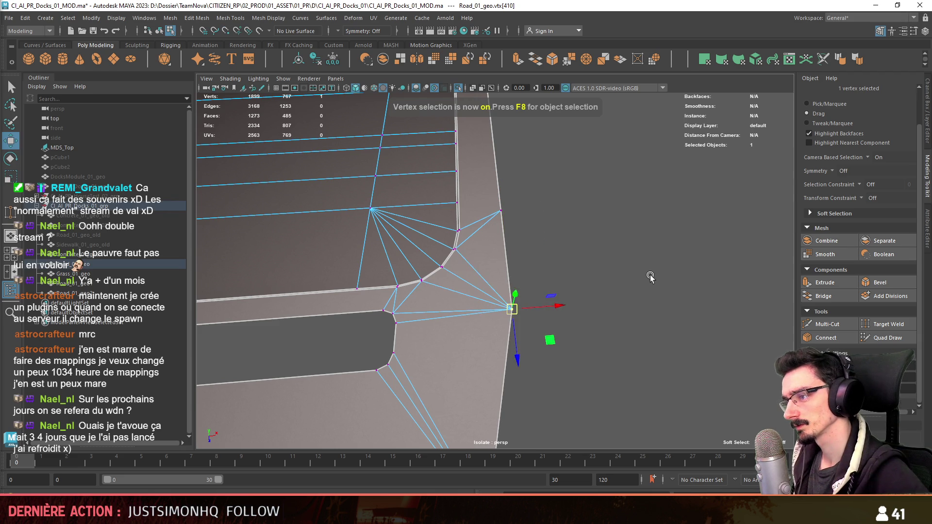
key("F8")
left_click(479, 294)
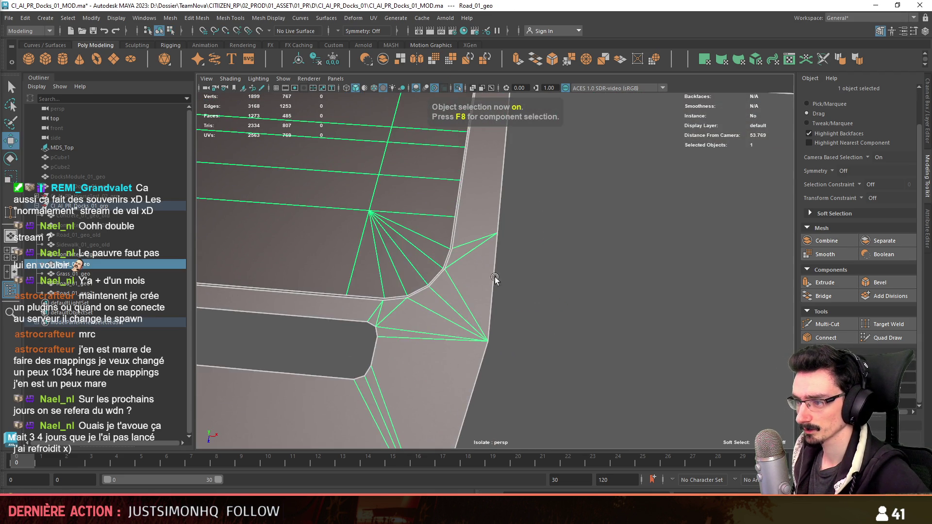
scroll(485, 283, "down", 3)
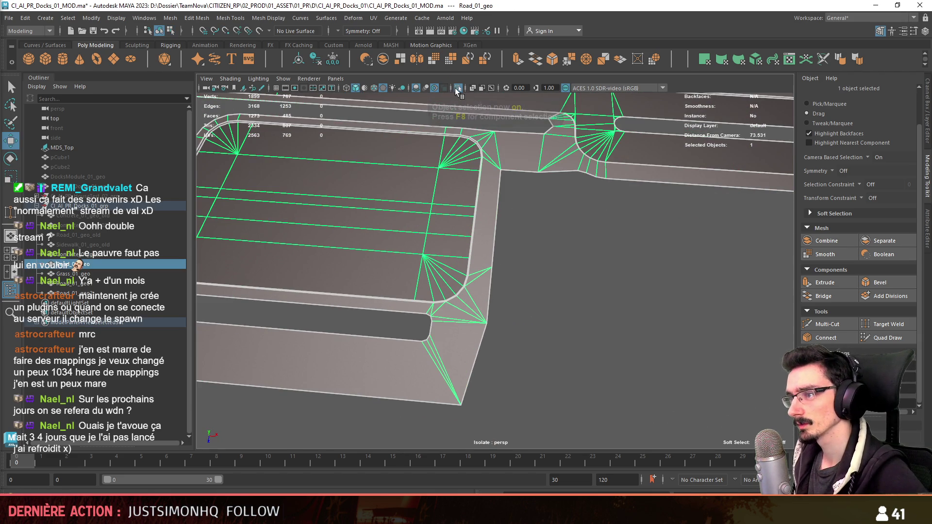
left_click(597, 322)
left_click(504, 156)
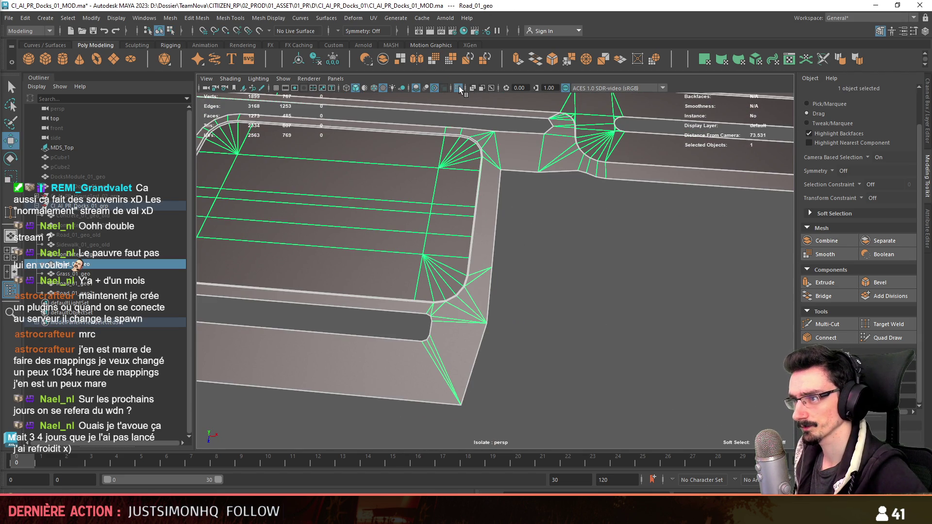
left_click(461, 89)
mouse_move(593, 306)
left_mouse_down("alt")
mouse_move(520, 250)
mouse_move(574, 345)
mouse_move(581, 301)
mouse_move(423, 317)
mouse_move(406, 298)
mouse_move(418, 308)
mouse_move(585, 256)
mouse_move(457, 287)
mouse_move(546, 304)
mouse_move(528, 292)
mouse_move(571, 299)
mouse_move(505, 267)
mouse_move(560, 269)
mouse_move(594, 253)
mouse_move(468, 274)
mouse_move(529, 287)
mouse_move(541, 318)
left_mouse_up("alt")
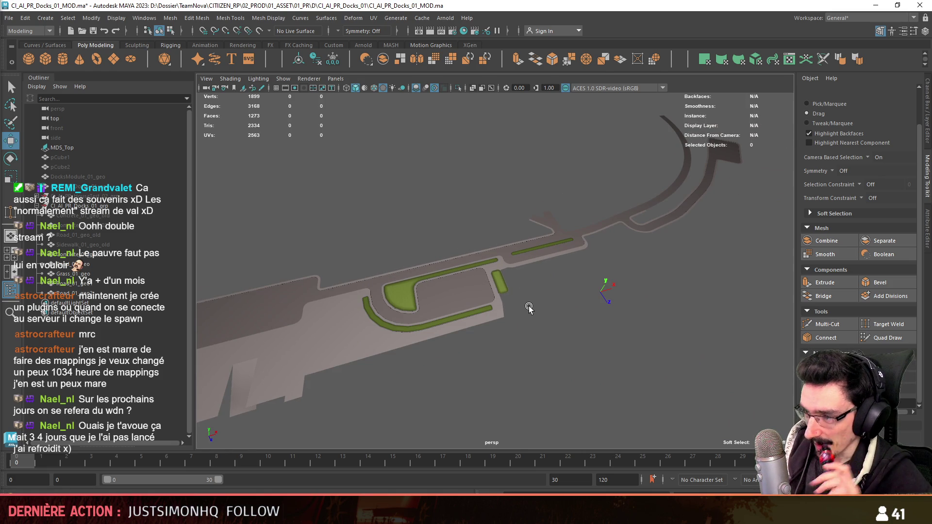
- Select Road_01_geo in edge mode and frame the junction in the top orthographic view
scroll(529, 308, "up", 10)
left_click(509, 232)
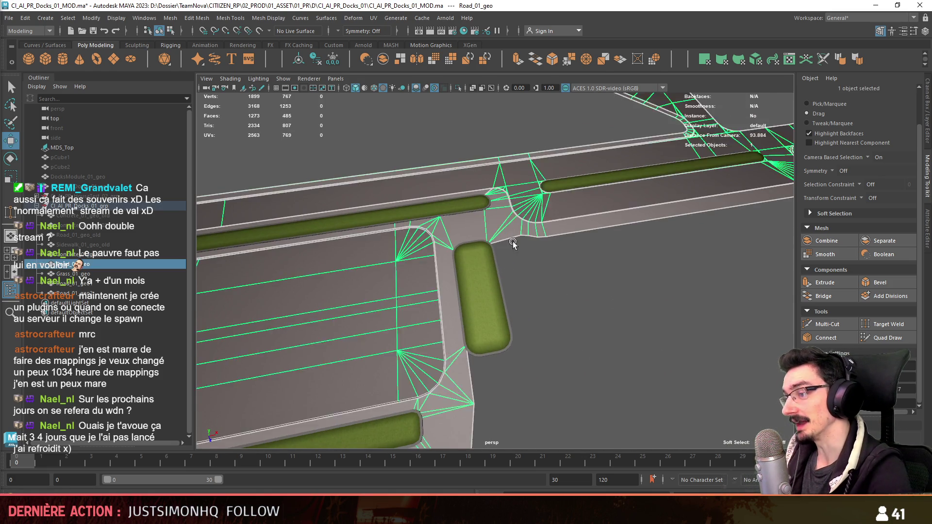
key("F10")
mouse_move(542, 286)
left_mouse_down("alt")
mouse_move(553, 252)
mouse_move(554, 294)
mouse_move(556, 264)
left_mouse_up("alt")
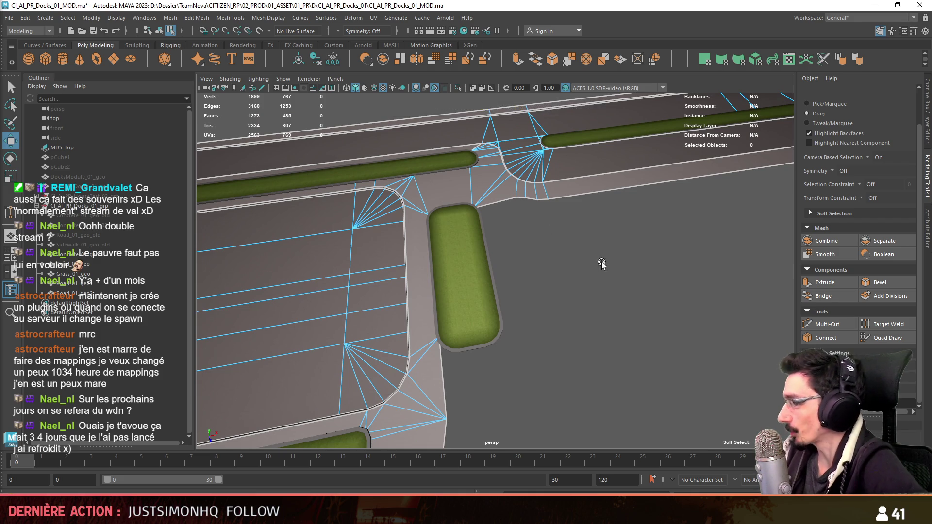
scroll(607, 263, "down", 2)
key("space")
scroll(534, 306, "up", 2)
mouse_move(516, 321)
middle_mouse_down("alt")
mouse_move(460, 325)
mouse_move(562, 325)
mouse_move(452, 323)
mouse_move(511, 297)
mouse_move(583, 304)
mouse_move(507, 271)
middle_mouse_up("alt")
scroll(457, 328, "up", 2)
scroll(511, 298, "up", 1)
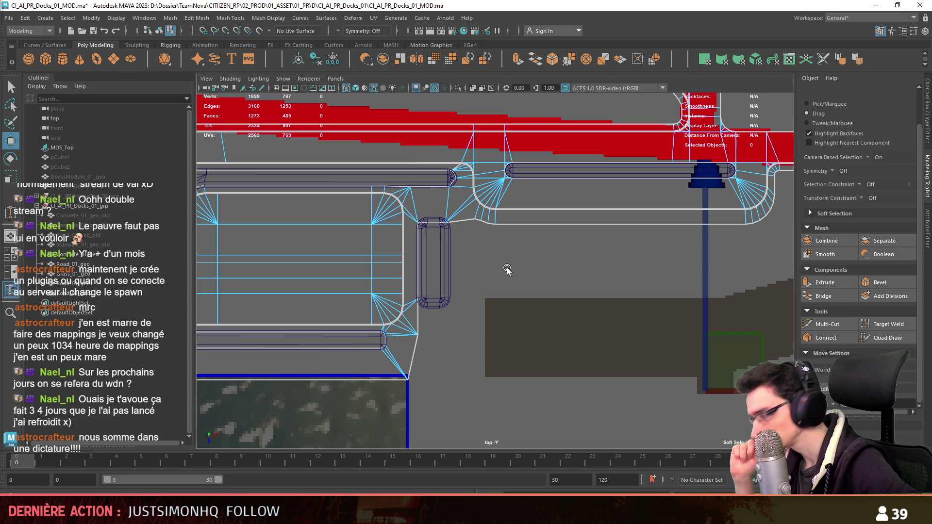
scroll(507, 267, "up", 5)
- Select the two outer road edges at the junction corner and extrude them
mouse_move(506, 297)
middle_mouse_down("alt")
mouse_move(469, 209)
mouse_move(467, 250)
middle_mouse_up("alt")
left_click(448, 295)
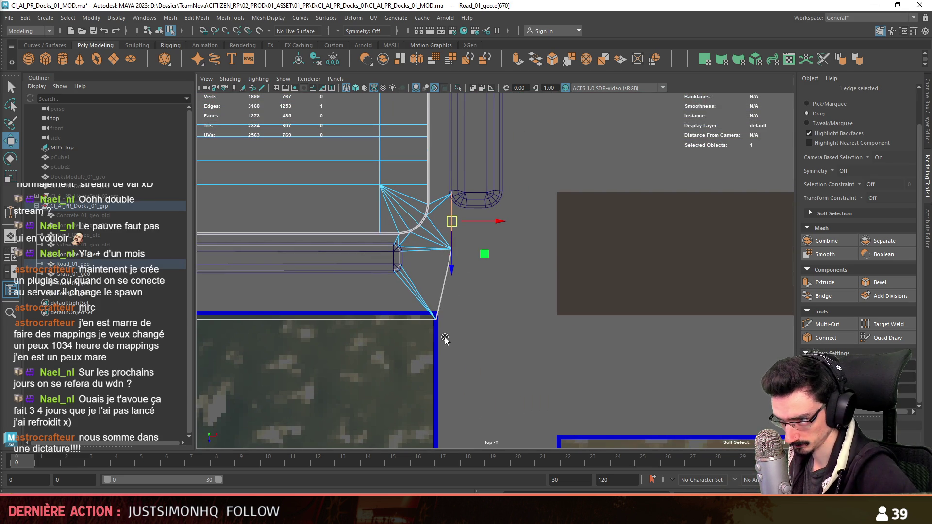
middle_click_drag(451, 294, 443, 310, "alt")
left_click(431, 317, "shift")
mouse_move(656, 293)
middle_mouse_down("alt")
mouse_move(631, 322)
mouse_move(562, 318)
middle_mouse_up("alt")
key("ctrl+e")
left_click_drag(421, 318, 532, 320)
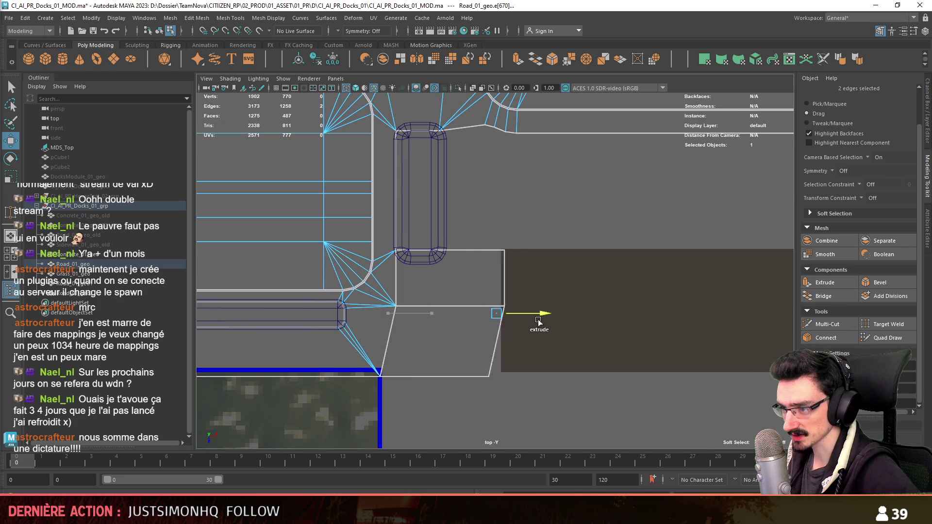
key("ctrl+z")
key("ctrl+e")
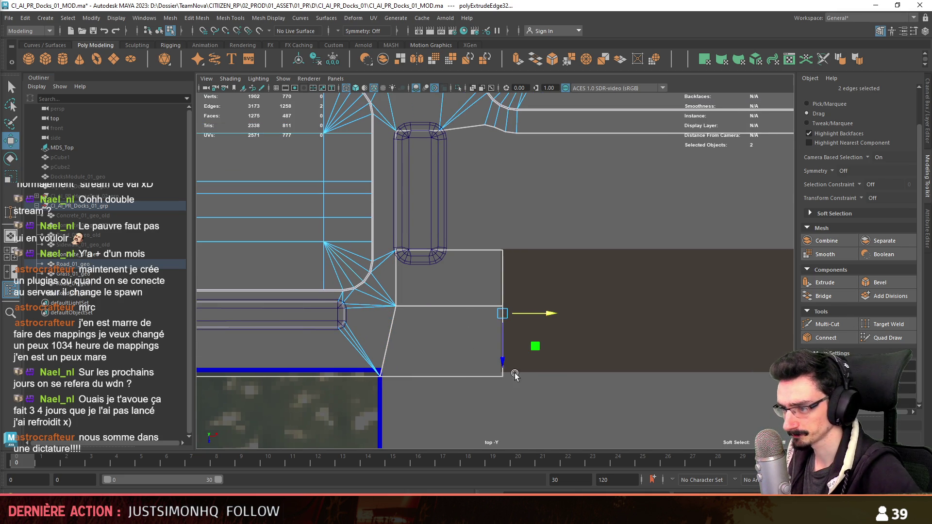
- Bridge the extruded edges to the diagonal edge beside the grass strip, filling the gap
key("F9")
left_click(503, 377)
left_click(497, 251)
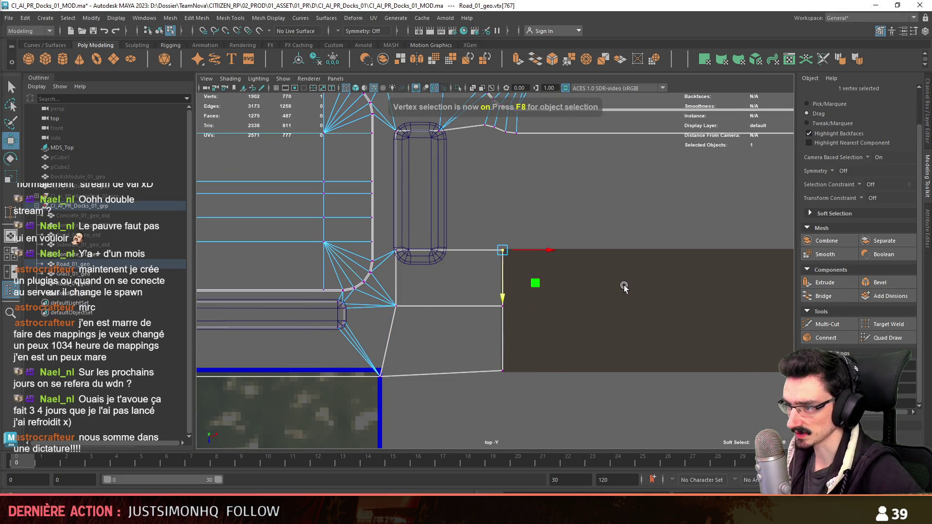
scroll(639, 278, "down", 5)
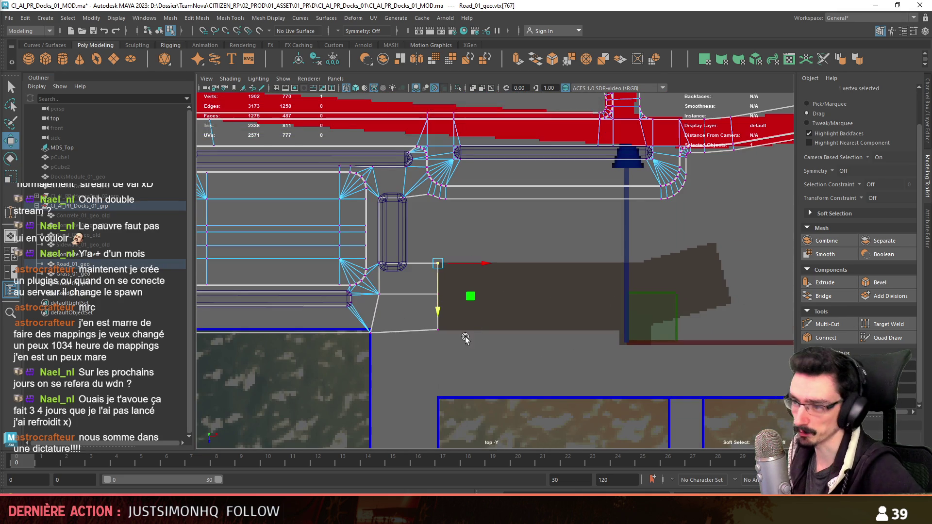
scroll(574, 276, "up", 3)
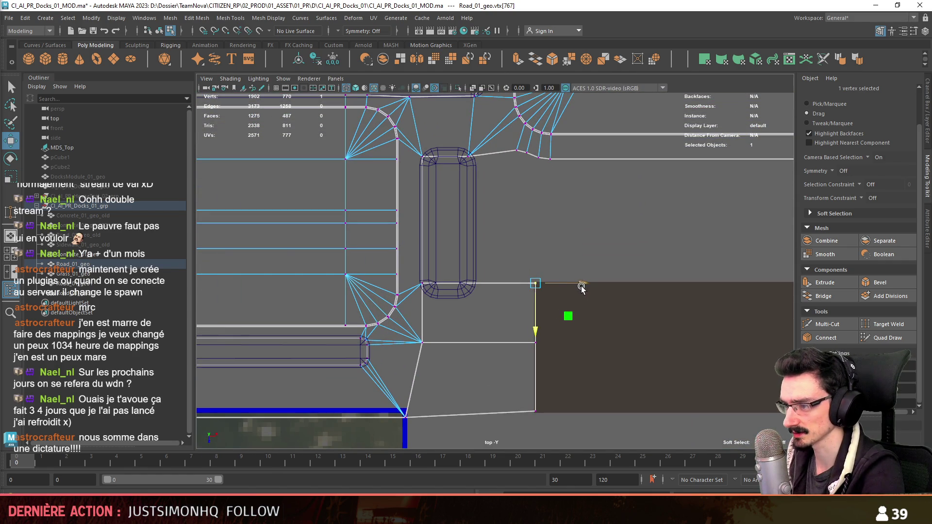
key("F10")
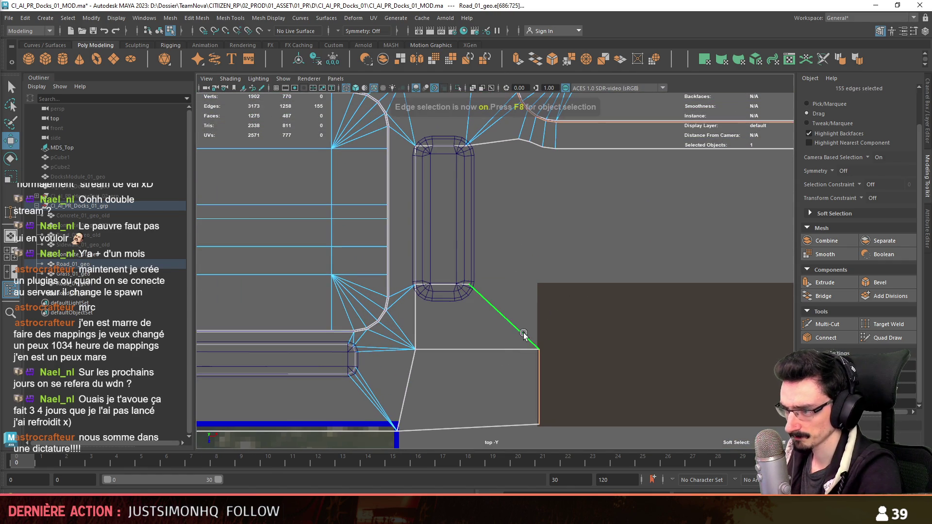
left_click(504, 314)
scroll(491, 171, "up", 1)
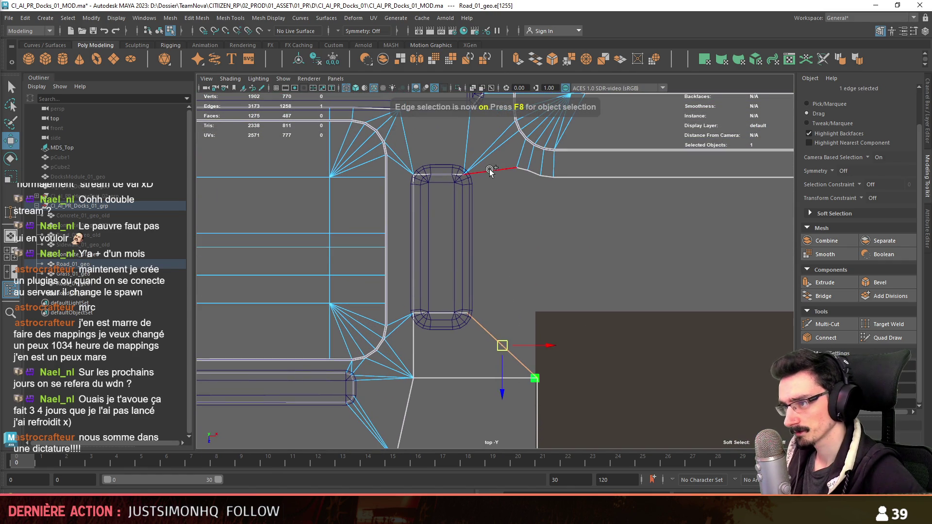
left_click(826, 296)
- Target-weld the leftover vertices onto the corner and scale the corner vertex in X to align it
middle_click_drag(563, 245, 566, 275, "alt")
key("F9")
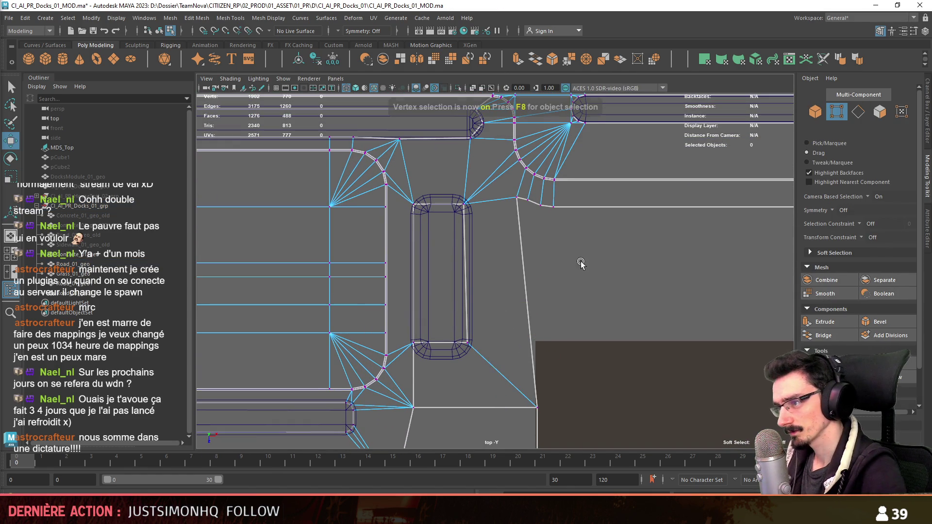
key("y")
scroll(561, 227, "up", 1)
left_click_drag(516, 193, 543, 201)
left_click(544, 203)
key("r")
scroll(540, 222, "down", 1)
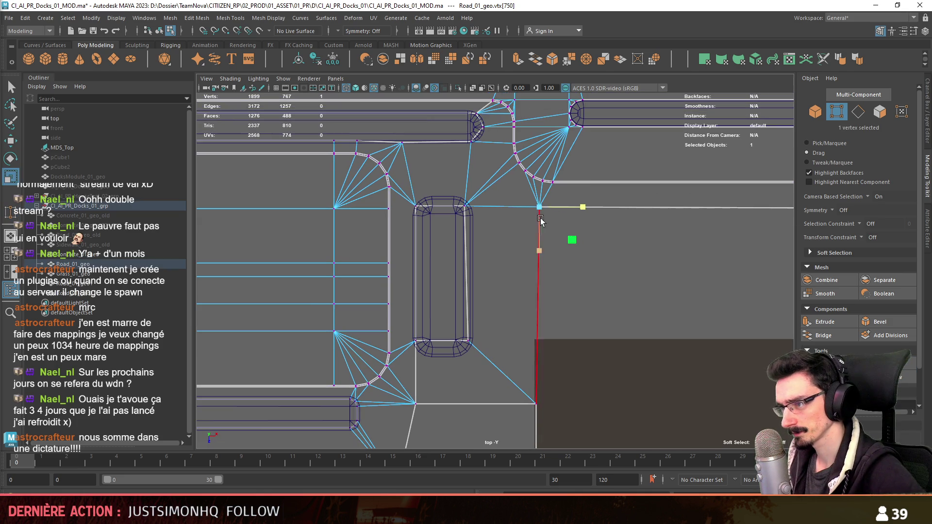
middle_click_drag(539, 424, 447, 360)
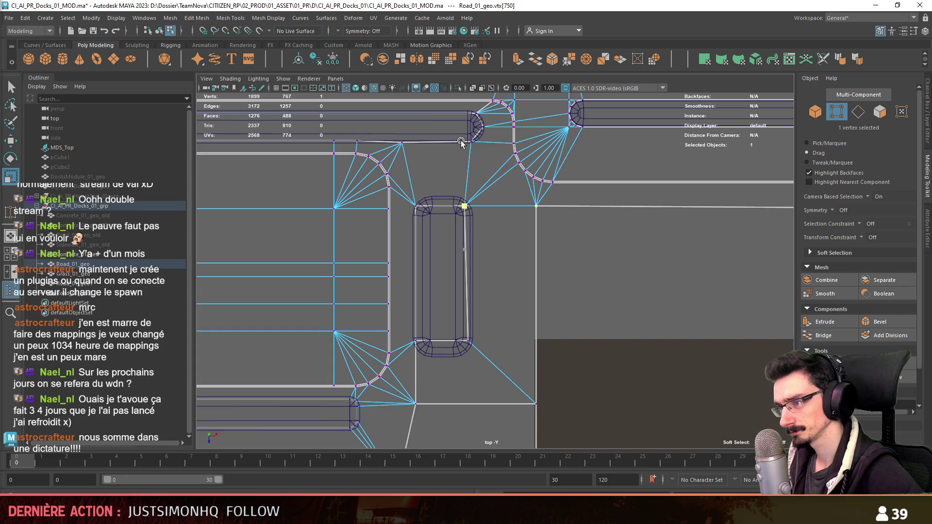
key("w")
scroll(573, 291, "down", 2)
key("F10")
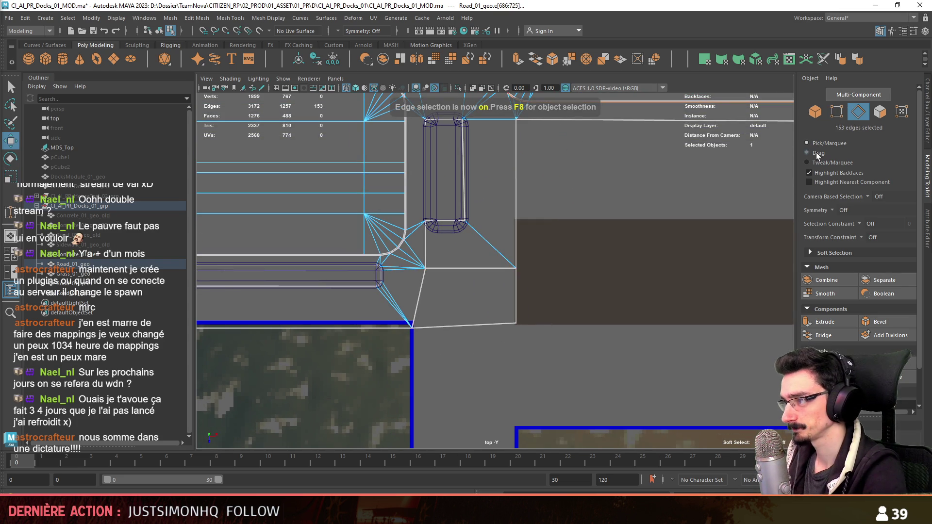
- Select the connected road faces around the filled junction and apply Automatic UV Mapping
left_click(819, 153)
mouse_move(548, 317)
middle_mouse_down("alt")
mouse_move(470, 317)
mouse_move(510, 363)
mouse_move(539, 291)
middle_mouse_up("alt")
key("space")
key("space")
mouse_move(556, 260)
left_mouse_down("alt")
mouse_move(419, 260)
mouse_move(504, 292)
left_mouse_up("alt")
key("F9")
left_click_drag(682, 196, 644, 117)
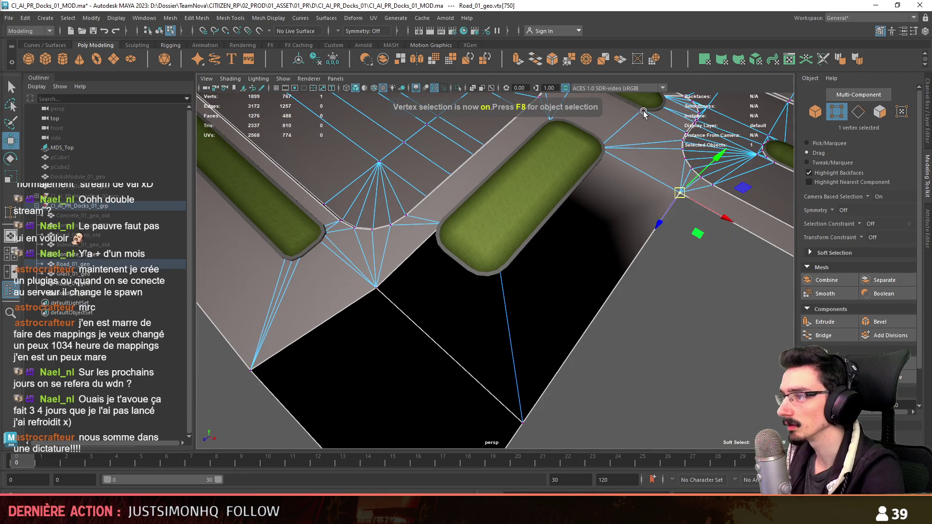
key("F11")
double_click(578, 262)
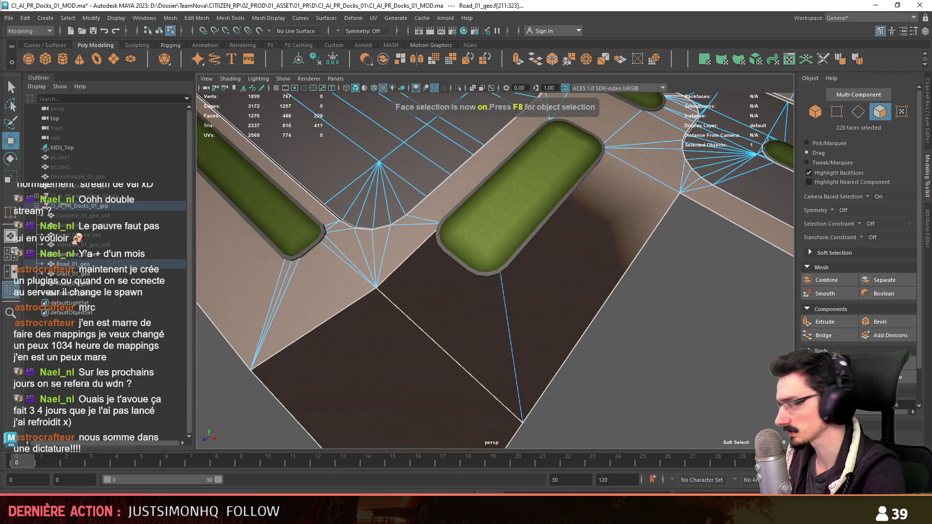
key("F8")
left_click(756, 59)
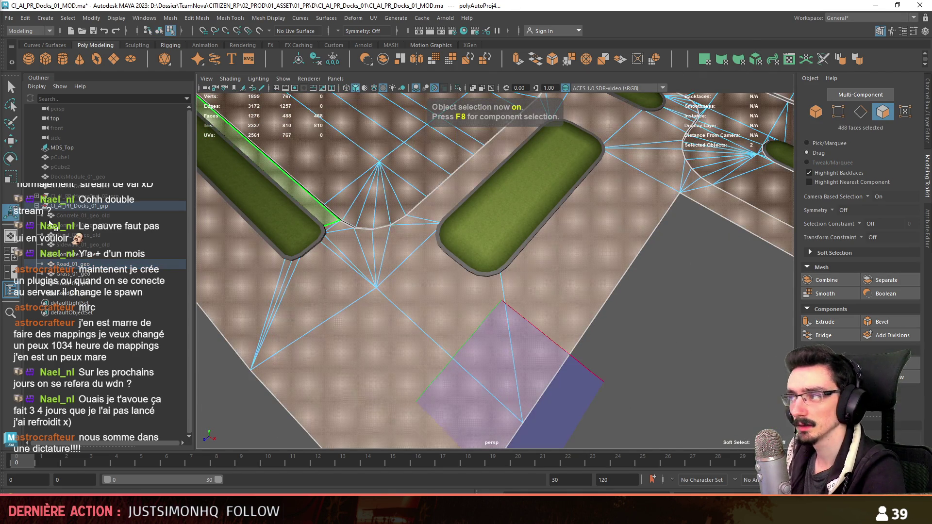
mouse_move(486, 272)
left_mouse_down("alt")
mouse_move(515, 279)
mouse_move(325, 275)
left_mouse_up("alt")
- Combine the top and bottom grass strips into one object and delete its history
key("q")
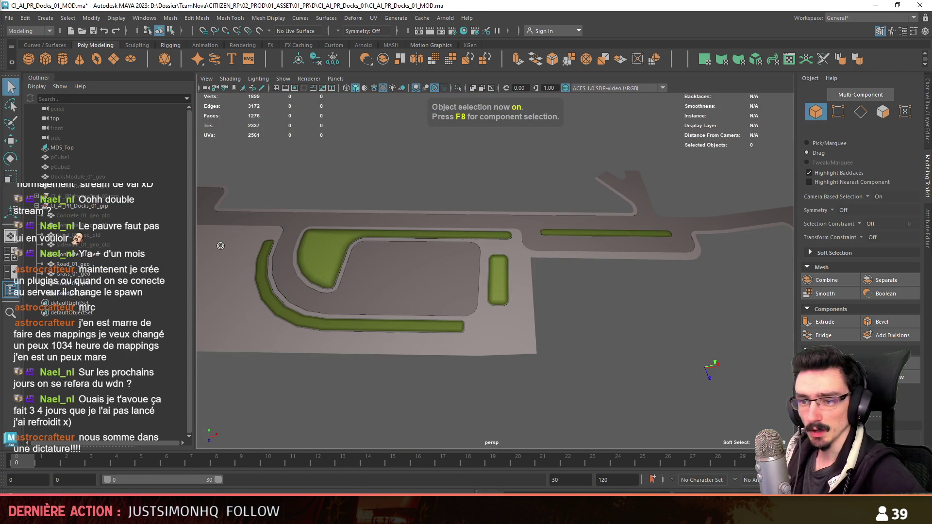
left_click(72, 285)
key("f")
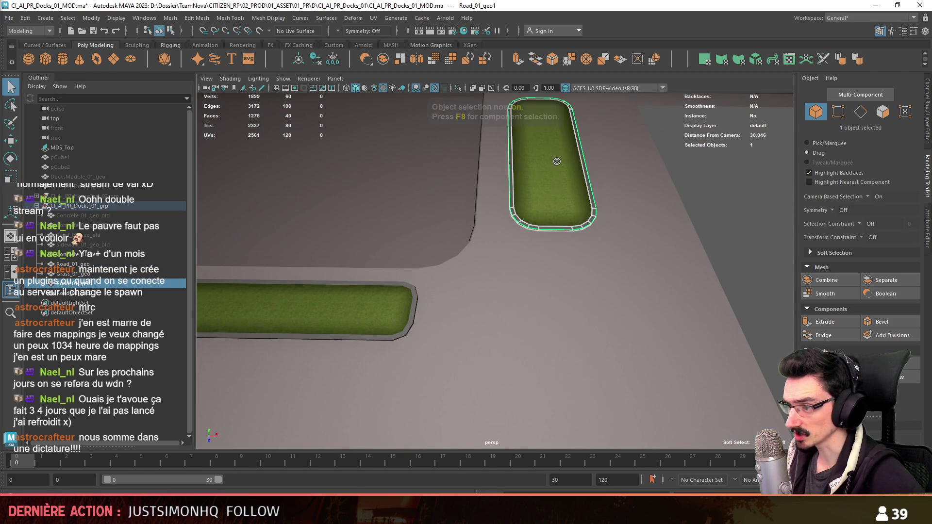
key("w")
left_click(291, 303)
left_click(554, 165, "shift")
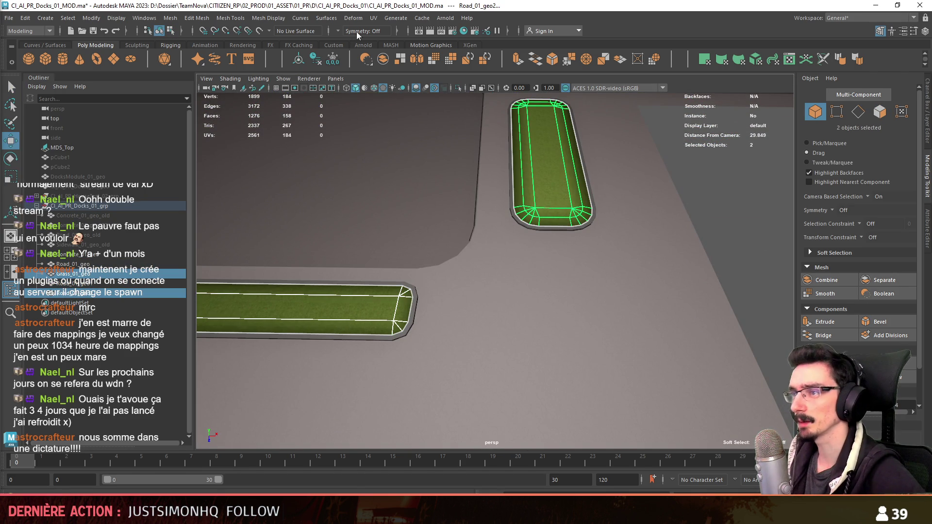
left_click(377, 59)
key("alt+shift+d")
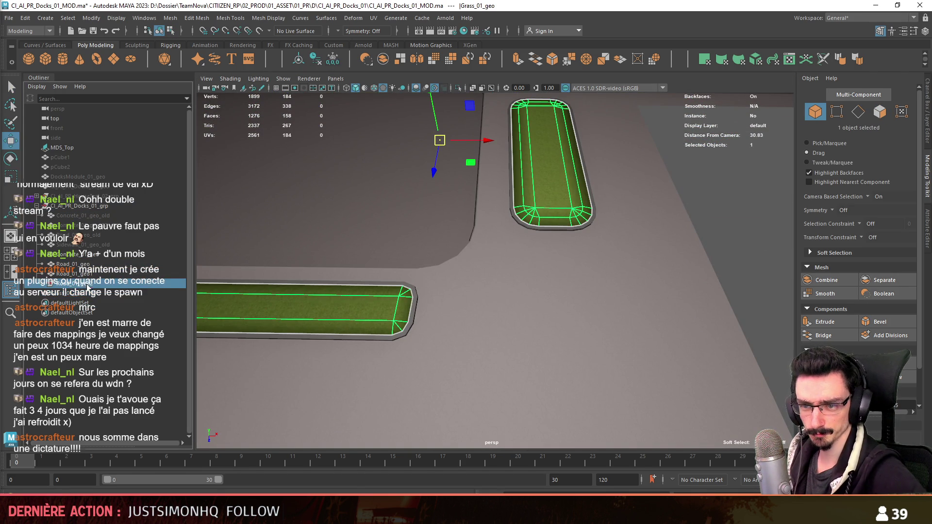
- Save the scene and combine the two curb pieces into Concrete_01_geo
left_click(80, 273)
left_click(179, 264, "ctrl")
key("f")
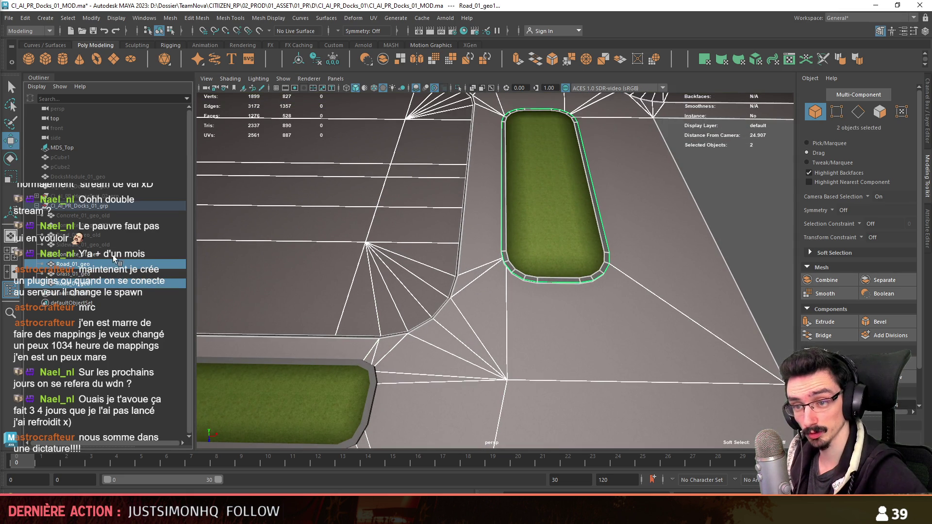
left_click(113, 255, "ctrl")
scroll(556, 277, "up", 6)
scroll(601, 311, "down", 5)
key("ctrl+s")
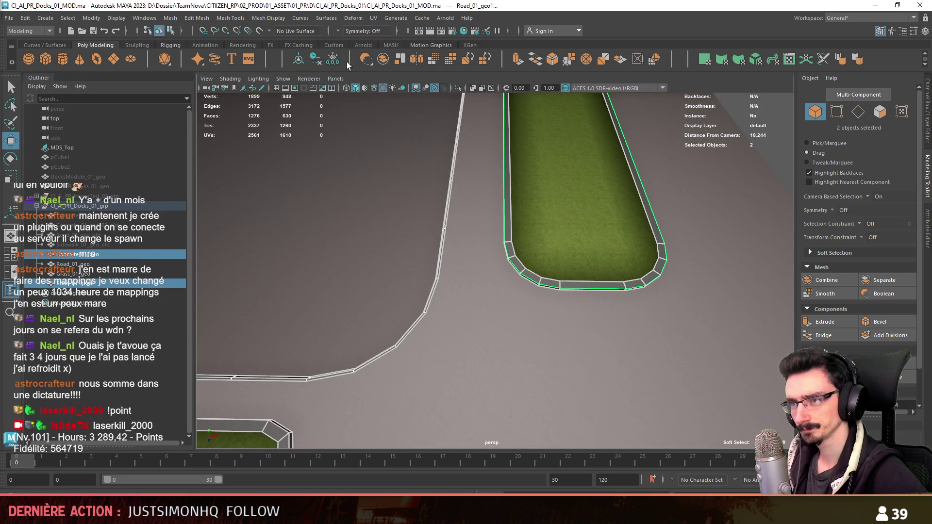
left_click(320, 64)
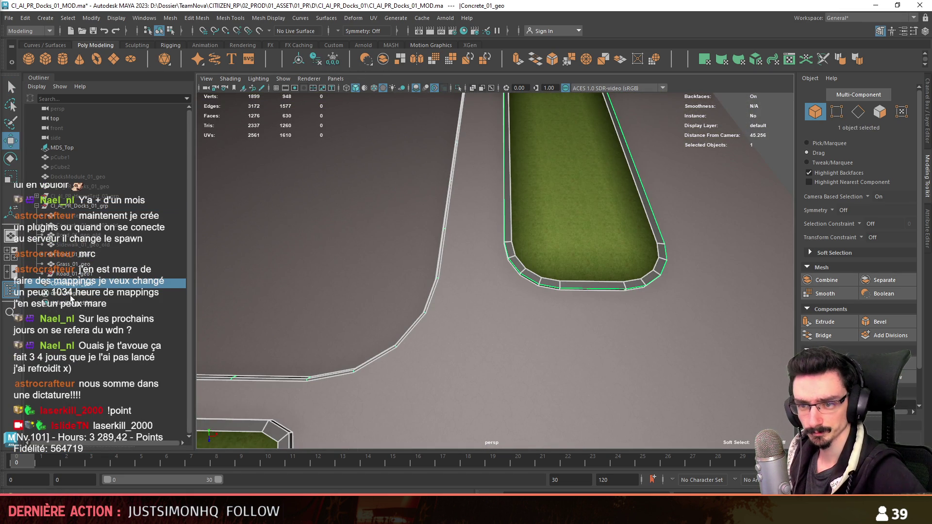
- Delete Concrete_01_geo's history and auto-map UVs on its 40 curb border faces
key("alt+shift+d")
key("F11")
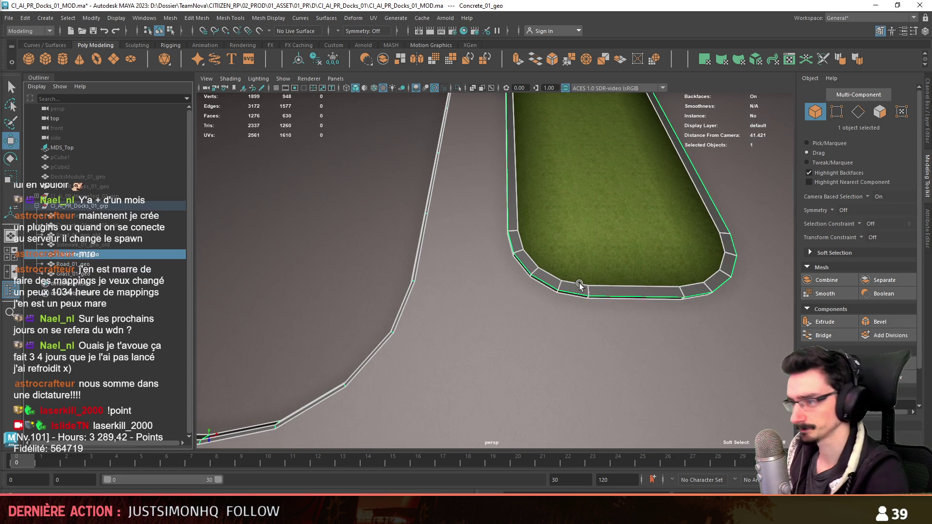
double_click(582, 283)
left_click(759, 60)
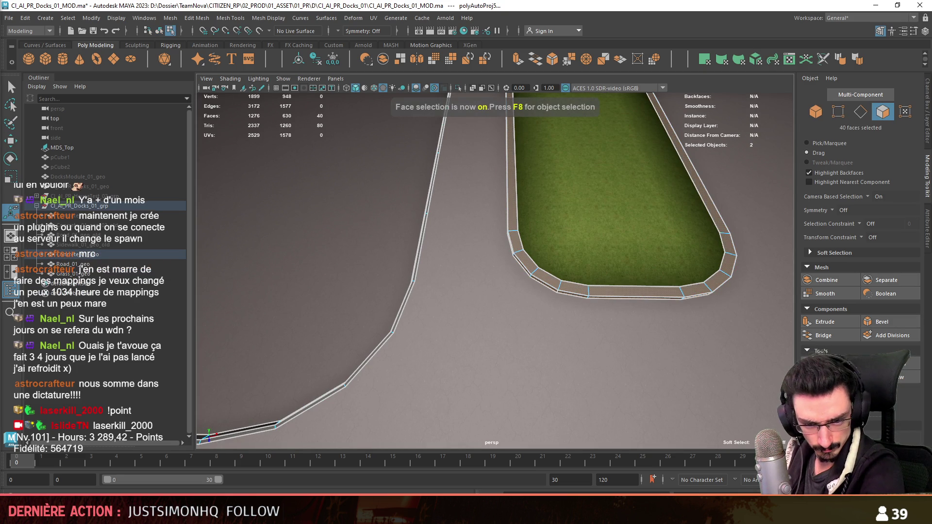
scroll(528, 297, "down", 10)
key("F8")
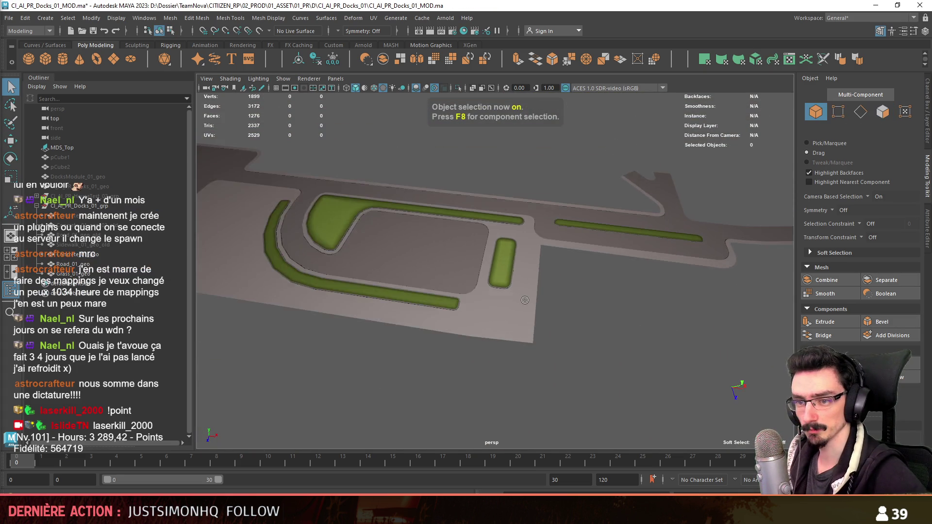
- Inspect the Concrete, Road and Grass objects together, then save the scene
left_click_drag(68, 254, 68, 274)
key("f")
mouse_move(485, 272)
left_mouse_down("alt")
mouse_move(546, 253)
mouse_move(545, 266)
left_mouse_up("alt")
key("w")
scroll(353, 192, "up", 2)
key("e")
left_click(632, 379)
mouse_move(632, 379)
left_mouse_down("alt")
mouse_move(583, 340)
mouse_move(534, 330)
left_mouse_up("alt")
key("ctrl+s")
- Select the CI_AI_PR_Docks_01_grp group and frame it in the viewport
scroll(489, 308, "up", 5)
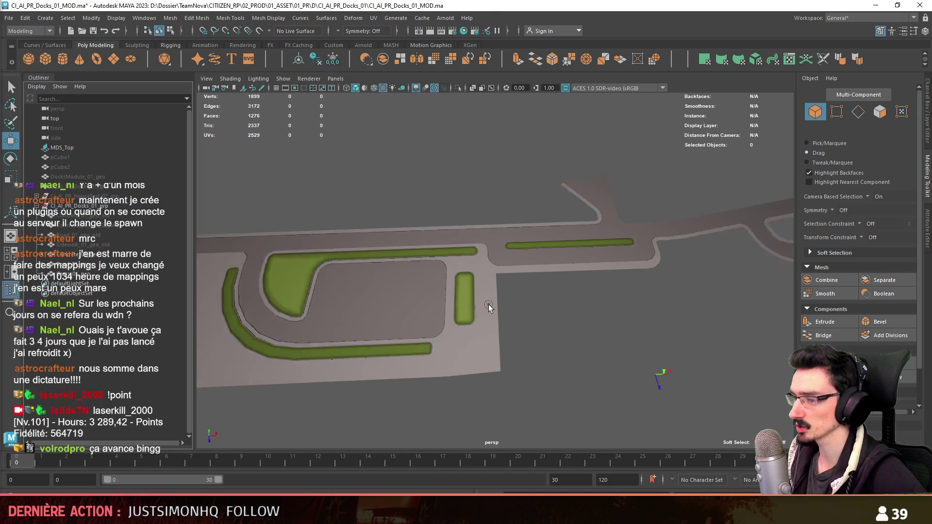
mouse_move(489, 307)
left_mouse_down("alt")
mouse_move(506, 235)
mouse_move(509, 275)
left_mouse_up("alt")
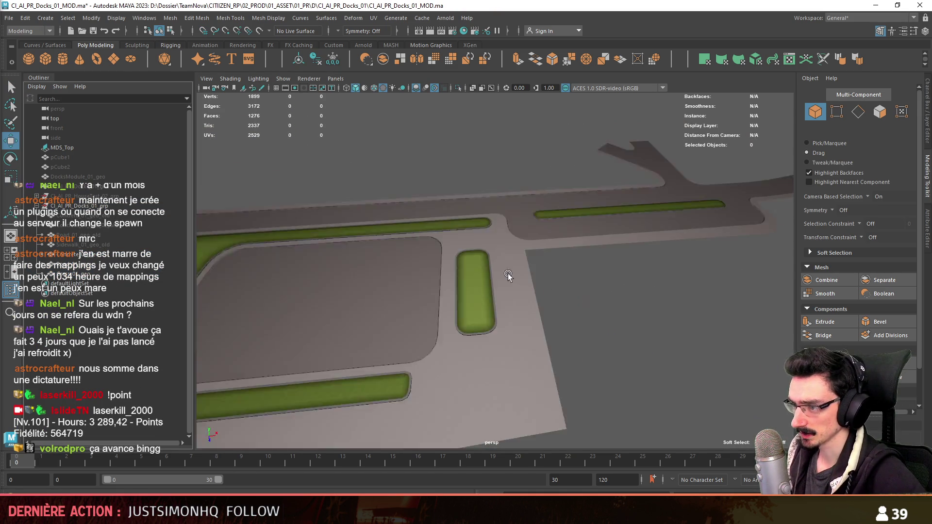
scroll(508, 275, "down", 5)
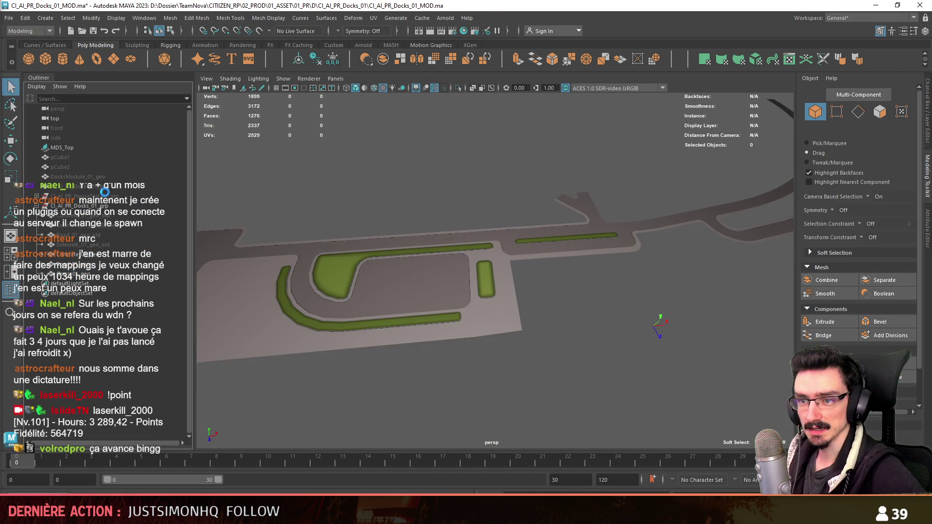
left_click(485, 291)
key("f")
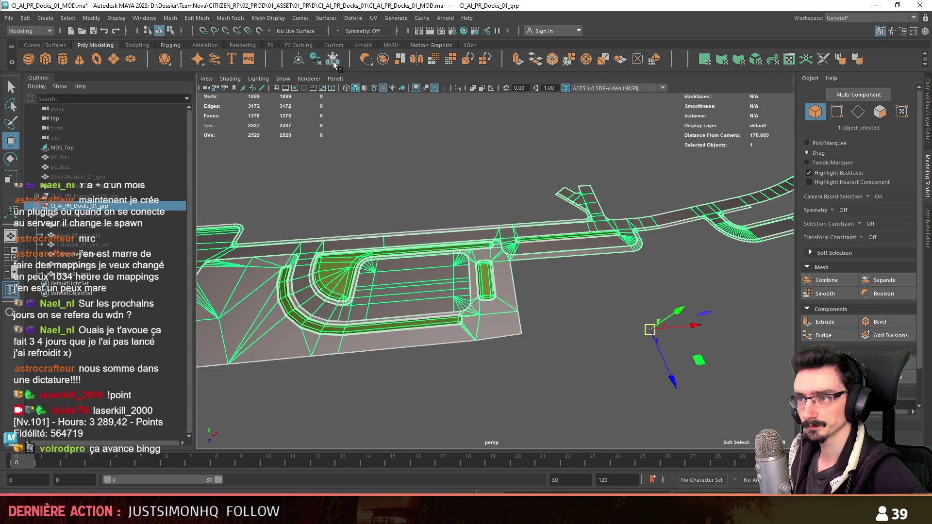
- Use File > Send To Unity on CI_AI_PR_Docks_01_grp and confirm the FBX export
left_click(9, 18)
key("Escape")
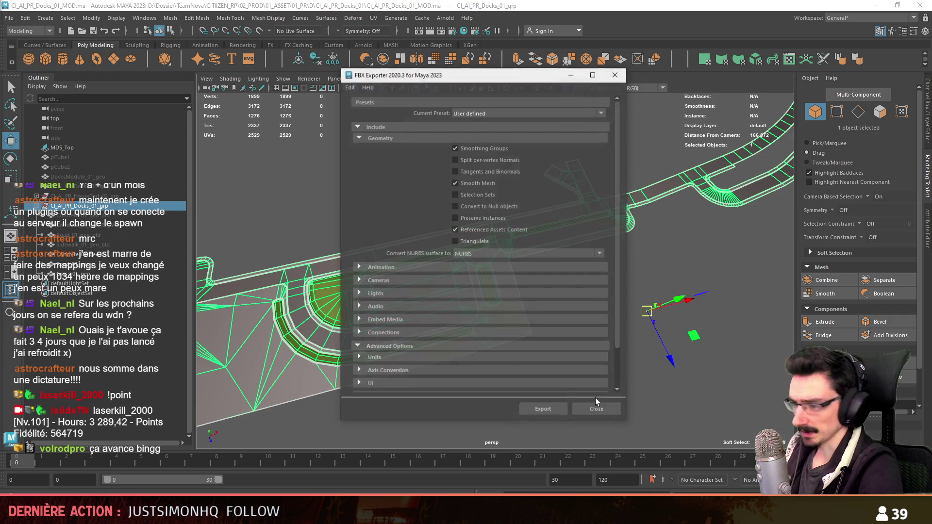
left_click(545, 409)
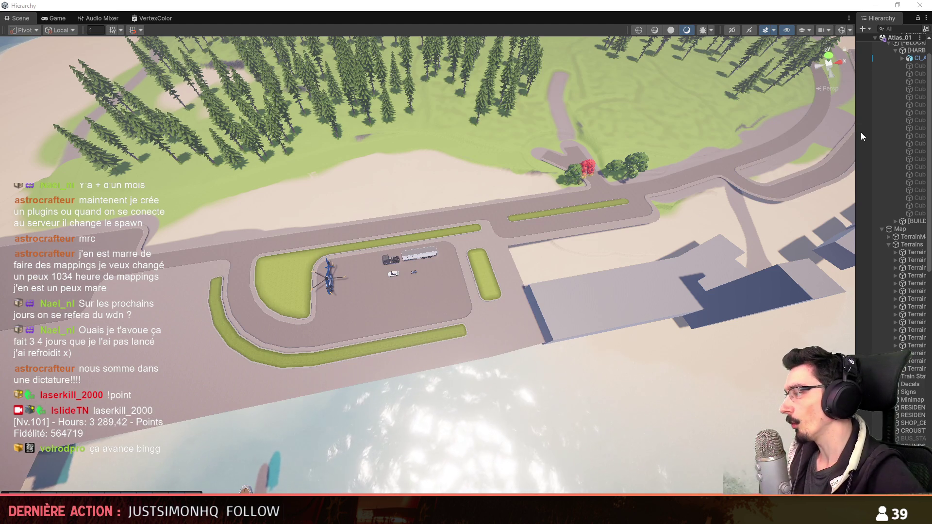
- Fly the Scene camera over the parking lot to inspect the imported roads and medians
mouse_move(518, 288)
right_mouse_down()
mouse_move(437, 288)
mouse_move(423, 273)
mouse_move(630, 199)
mouse_move(493, 235)
mouse_move(416, 273)
mouse_move(743, 260)
right_mouse_up()
scroll(438, 286, "down", 3)
scroll(437, 287, "down", 2)
scroll(427, 284, "up", 3)
scroll(423, 273, "down", 4)
scroll(459, 266, "up", 2)
scroll(500, 250, "up", 2)
scroll(588, 216, "down", 3)
scroll(617, 204, "down", 5)
scroll(562, 215, "up", 3)
scroll(493, 235, "up", 1)
scroll(416, 273, "up", 3)
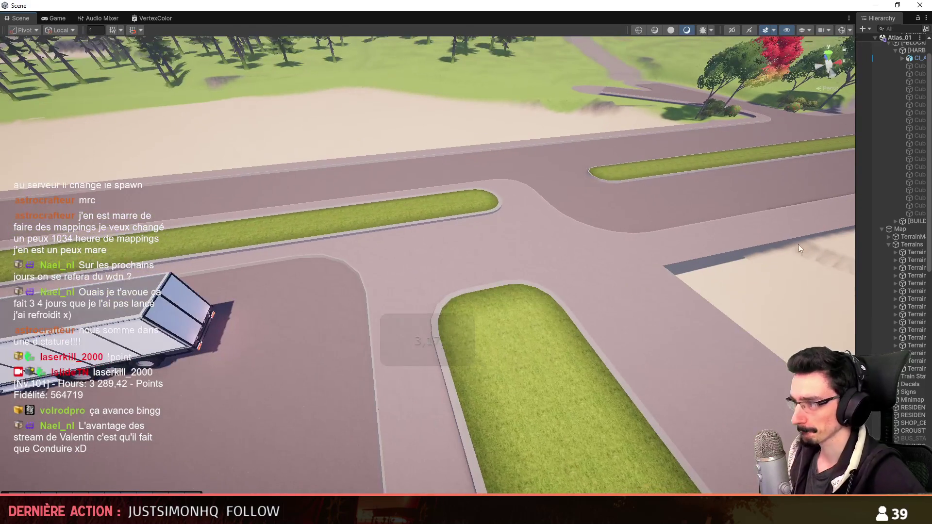
- Widen the Hierarchy to show full names, collapse Map, and select the [-DOCKS-] group
left_click_drag(856, 263, 801, 263)
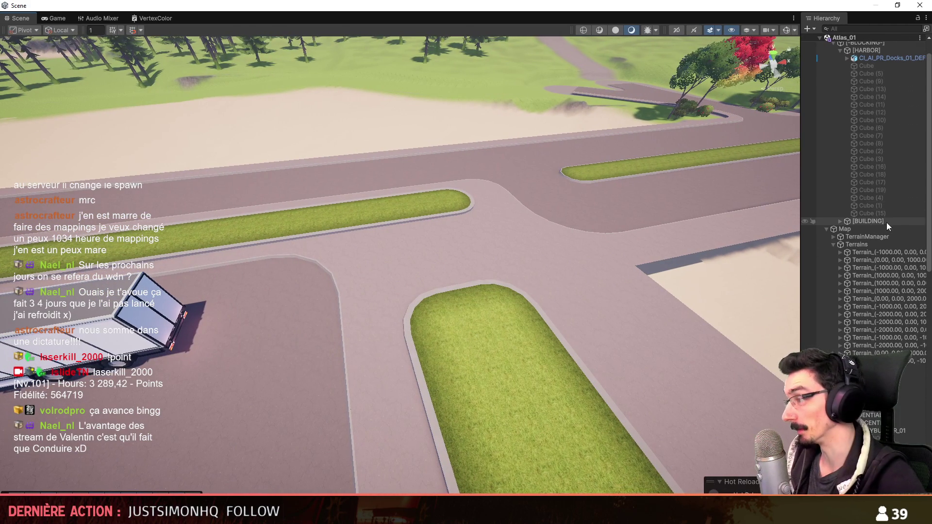
left_click(873, 230)
key("Left")
left_click(866, 138)
left_click(364, 260)
mouse_move(364, 260)
right_mouse_down()
mouse_move(358, 141)
mouse_move(507, 299)
right_mouse_up()
scroll(461, 253, "up", 6)
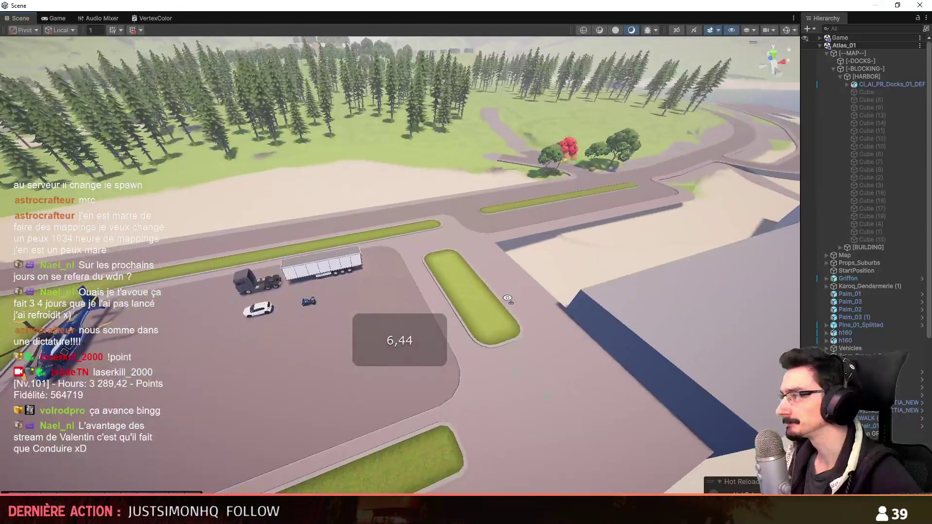
left_click(886, 62)
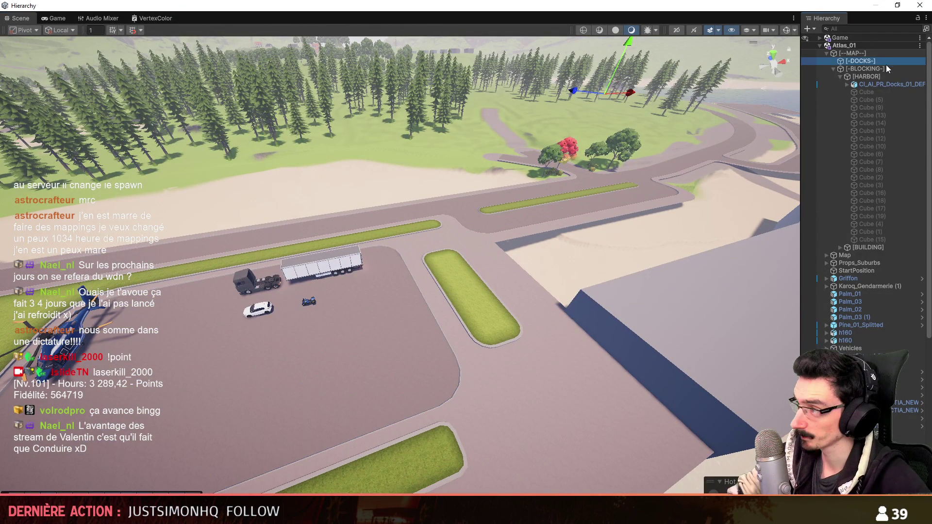
- Create an empty child under [-DOCKS-], first named [PROPS], then renamed to [NATURE]
key("alt+shift+n")
type("[PROPS")
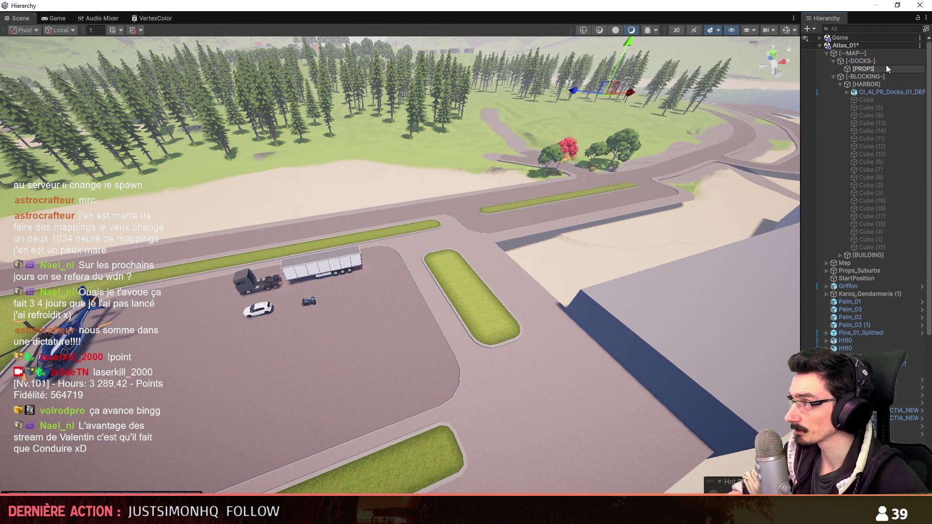
type("]")
key("Return")
key("F2")
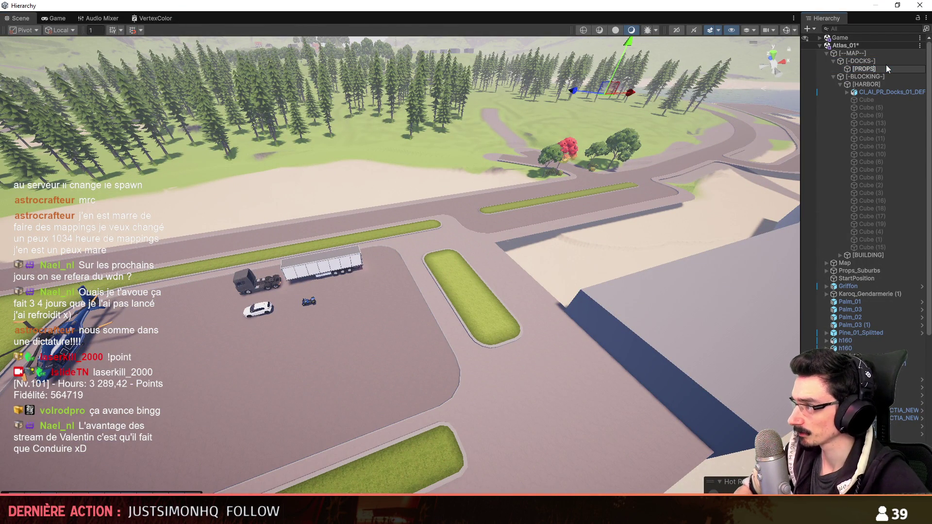
type("NATURE]")
key("Return")
- Fly the Scene view over the map toward the truck and trailer
mouse_move(456, 204)
right_mouse_down()
mouse_move(461, 95)
mouse_move(496, 223)
mouse_move(484, 223)
right_mouse_up()
scroll(488, 224, "down", 2)
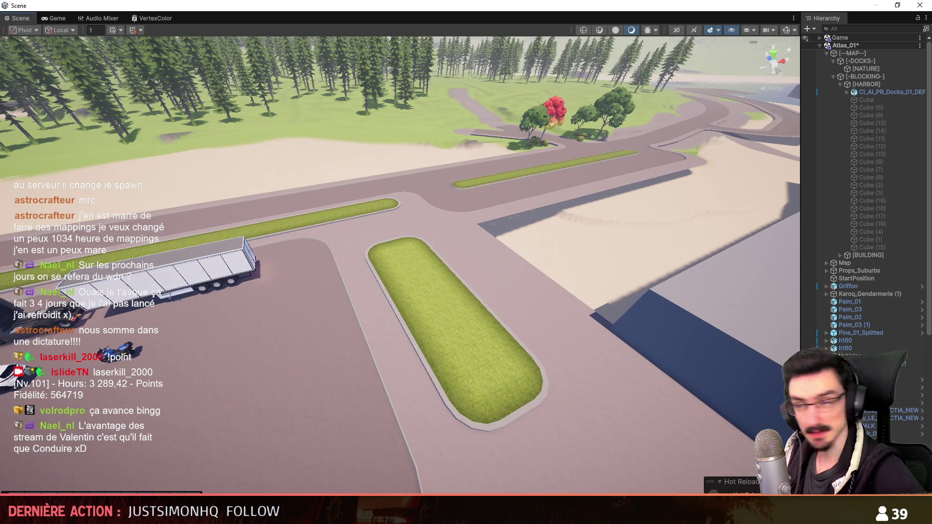
key("w")
right_click_drag(446, 260, 379, 313)
scroll(381, 304, "up", 2)
scroll(378, 310, "down", 3)
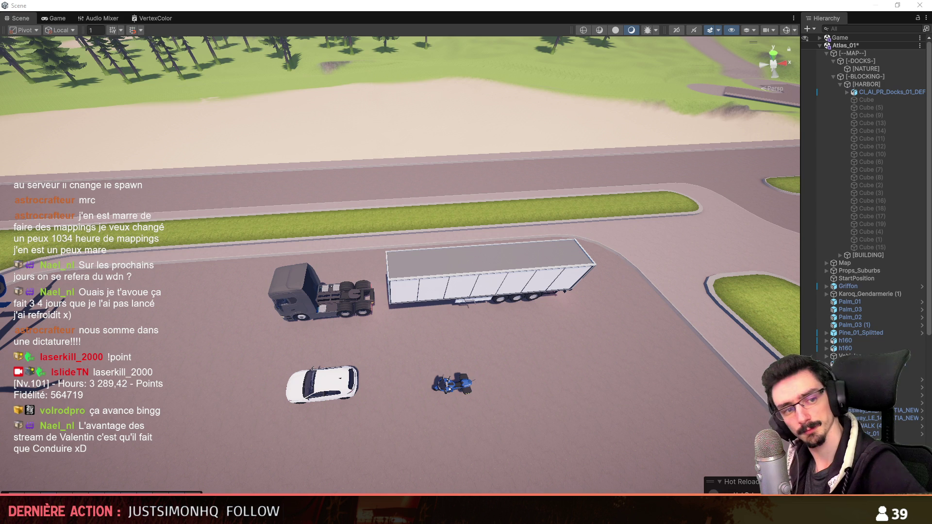
mouse_move(376, 240)
right_mouse_down()
mouse_move(392, 202)
mouse_move(383, 205)
right_mouse_up()
- Place an AN_Broadleaf_1_Green tree on the grass median, undoing a first misplaced drop
scroll(391, 202, "down", 3)
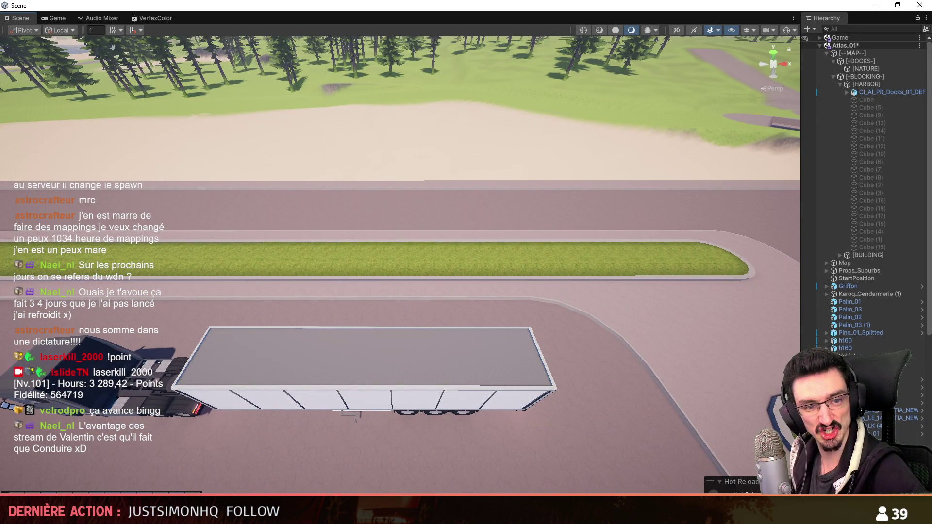
left_click_drag(412, 193, 529, 264)
key("f")
key("ctrl+z")
right_click_drag(485, 267, 339, 252)
scroll(413, 259, "up", 3)
left_click_drag(500, 254, 535, 253)
right_click_drag(534, 254, 457, 161)
scroll(456, 161, "down", 2)
- File the placed broadleaf tree under the [NATURE] group in the Hierarchy
left_click(719, 30)
right_click_drag(534, 264, 528, 275)
scroll(529, 266, "up", 5)
scroll(529, 275, "down", 1)
scroll(529, 275, "up", 2)
scroll(897, 151, "up", 3)
scroll(897, 151, "up", 6)
left_click_drag(871, 91, 873, 259)
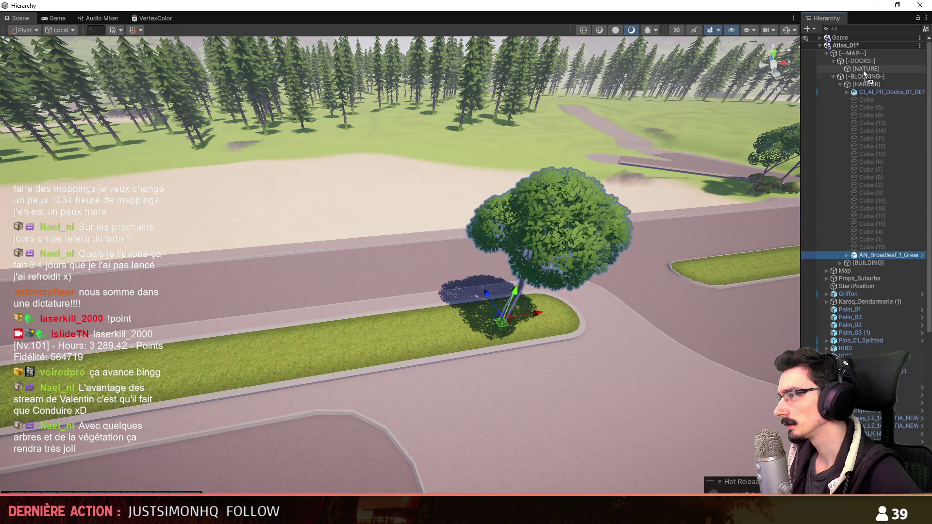
left_click_drag(866, 73, 865, 69)
- Add a second broadleaf tree on the grass strip beside the first
scroll(739, 64, "down", 2)
right_click_drag(739, 64, 739, 64)
scroll(739, 64, "up", 2)
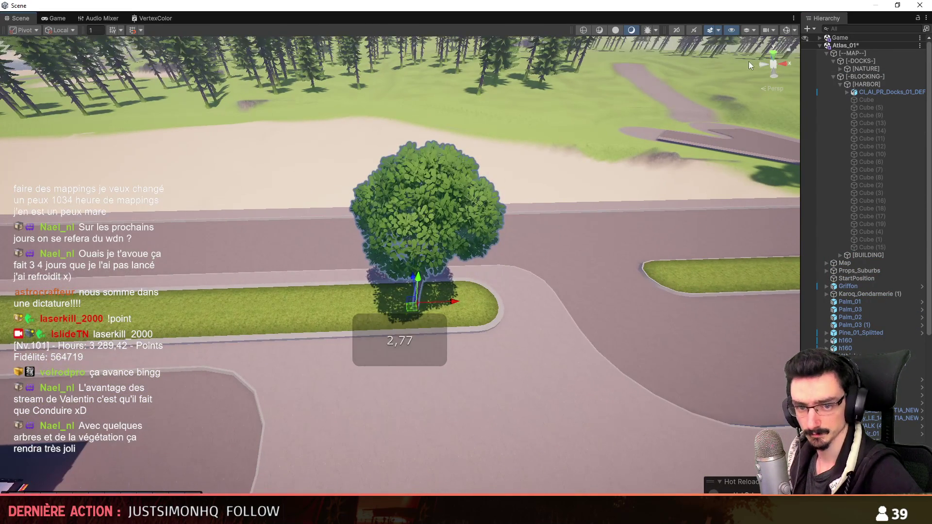
scroll(420, 262, "down", 5)
mouse_move(421, 262)
right_mouse_down()
mouse_move(417, 271)
mouse_move(487, 277)
right_mouse_up()
scroll(421, 262, "up", 6)
scroll(417, 271, "down", 3)
scroll(416, 271, "up", 4)
mouse_move(462, 324)
right_mouse_down()
mouse_move(452, 322)
mouse_move(498, 278)
mouse_move(460, 206)
mouse_move(465, 122)
mouse_move(461, 209)
right_mouse_up()
right_click(478, 268)
scroll(461, 208, "down", 1)
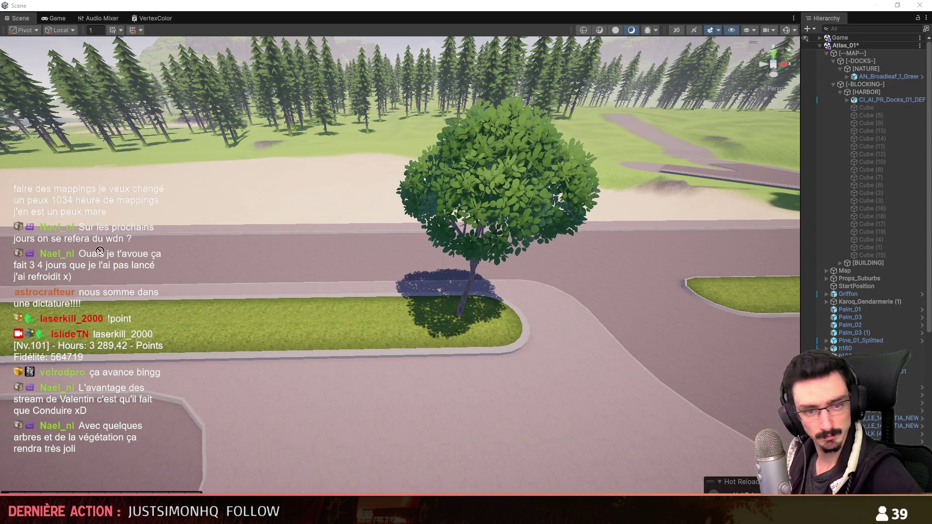
left_click(325, 327)
left_click(493, 211)
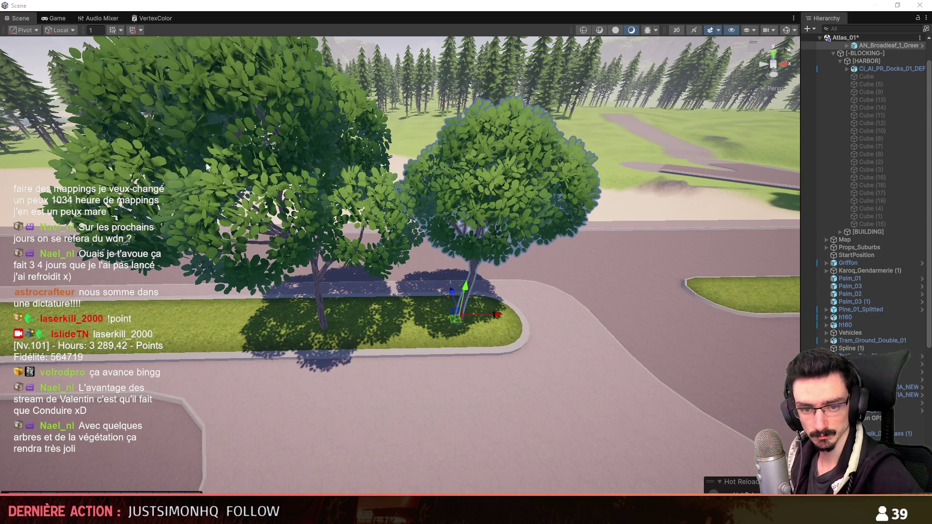
- Remove the extra larger broadleaf tree, keeping the other one
left_click(291, 204)
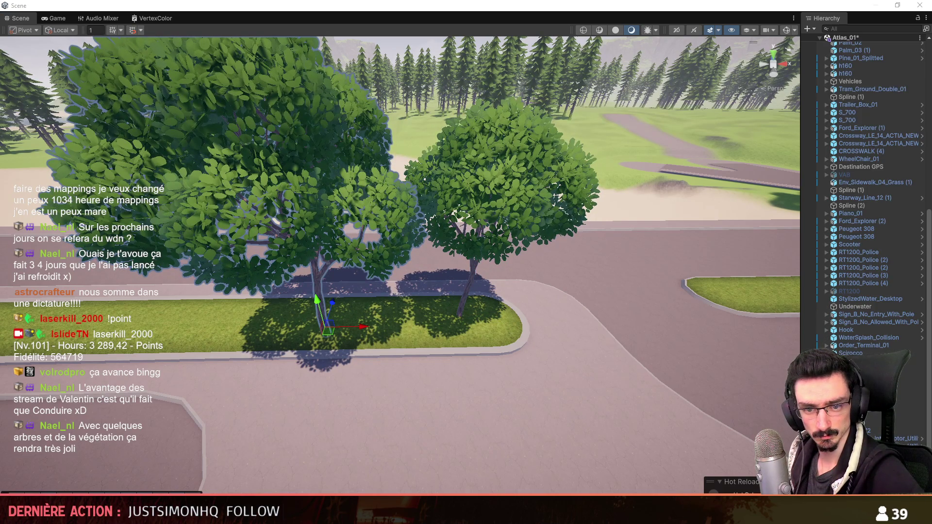
key("ctrl+z")
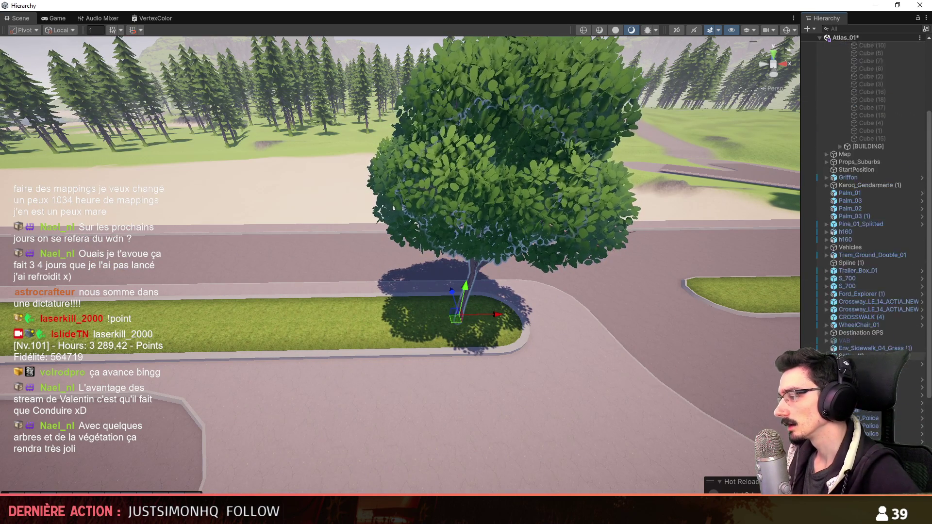
scroll(863, 195, "down", 10)
scroll(566, 197, "down", 3)
right_click_drag(566, 197, 589, 137)
scroll(879, 146, "up", 10)
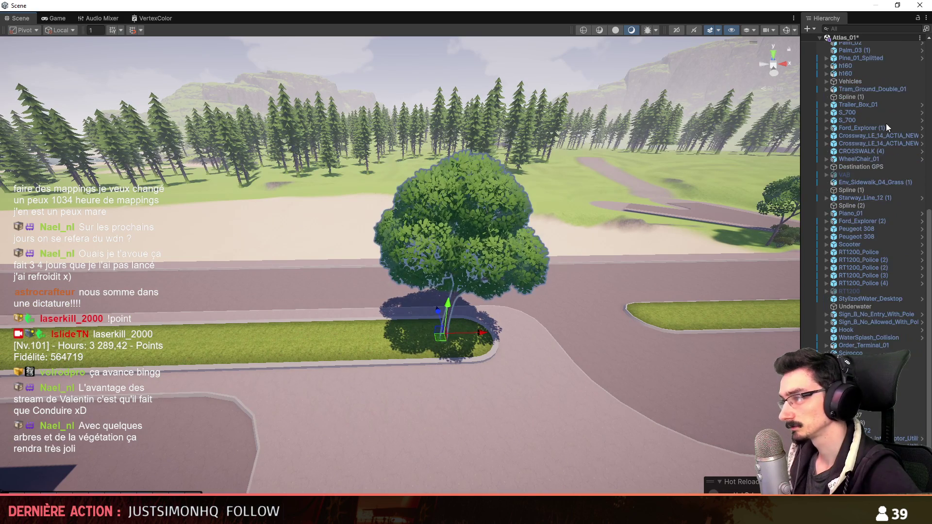
- Duplicate the broadleaf tree and position the copy beside the original on the verge
key("ctrl+d")
mouse_move(704, 112)
right_mouse_down()
mouse_move(544, 96)
mouse_move(486, 102)
right_mouse_up()
type("55")
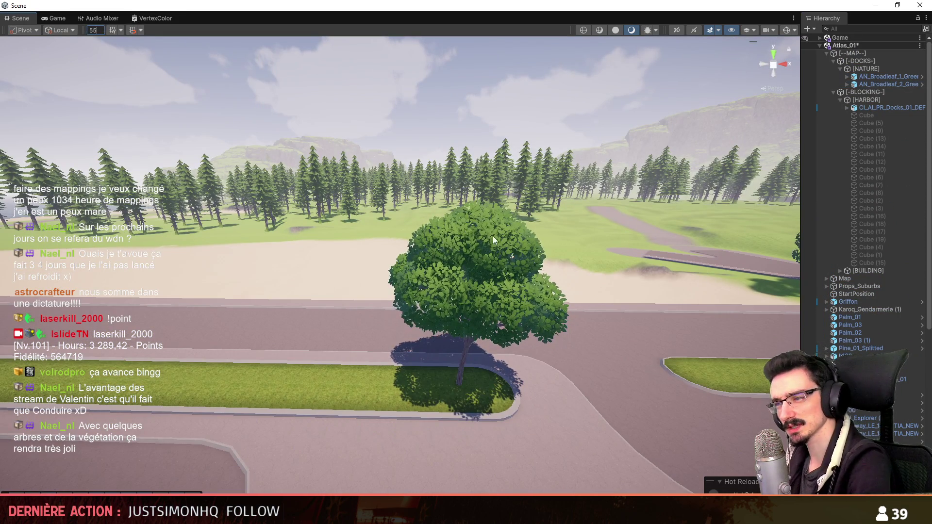
left_click(510, 300)
left_click_drag(156, 321, 330, 321)
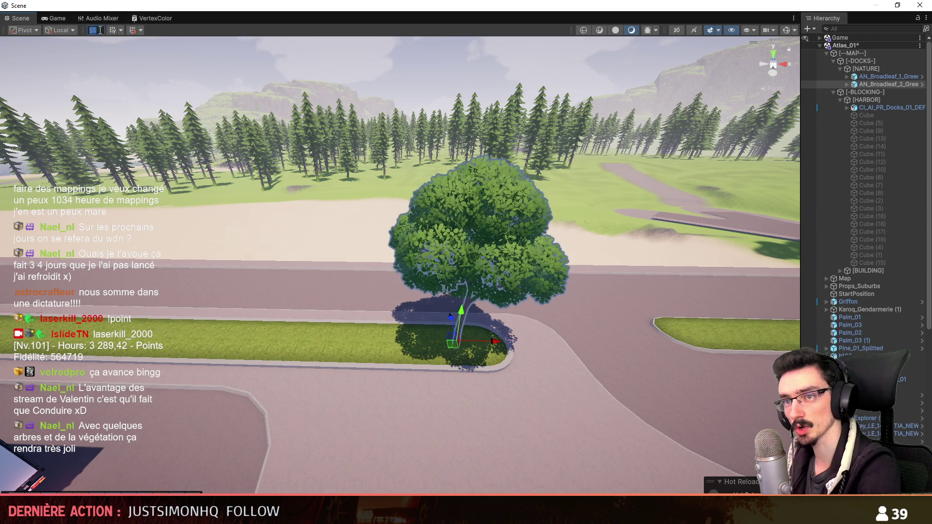
right_click_drag(191, 116, 194, 141)
mouse_move(465, 287)
left_mouse_down()
mouse_move(394, 297)
mouse_move(459, 299)
left_mouse_up()
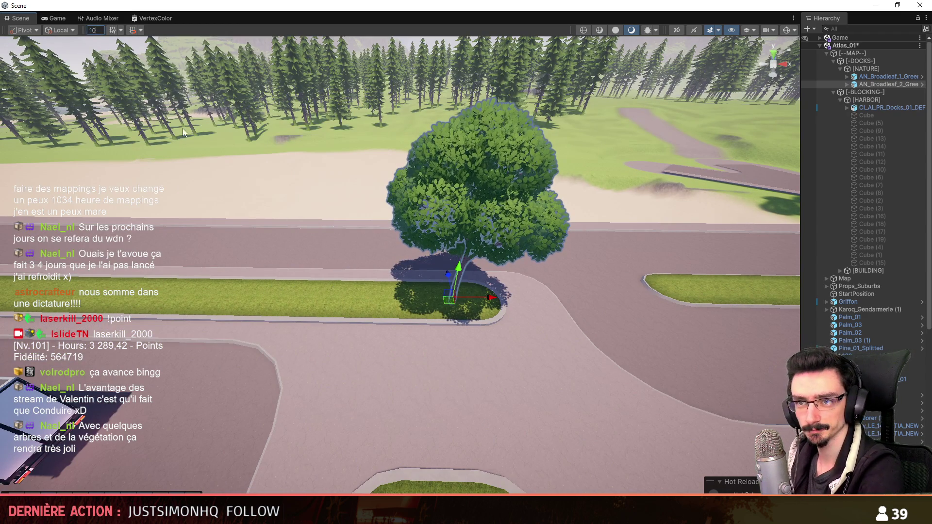
key("f")
key("ctrl+z")
scroll(488, 267, "down", 3)
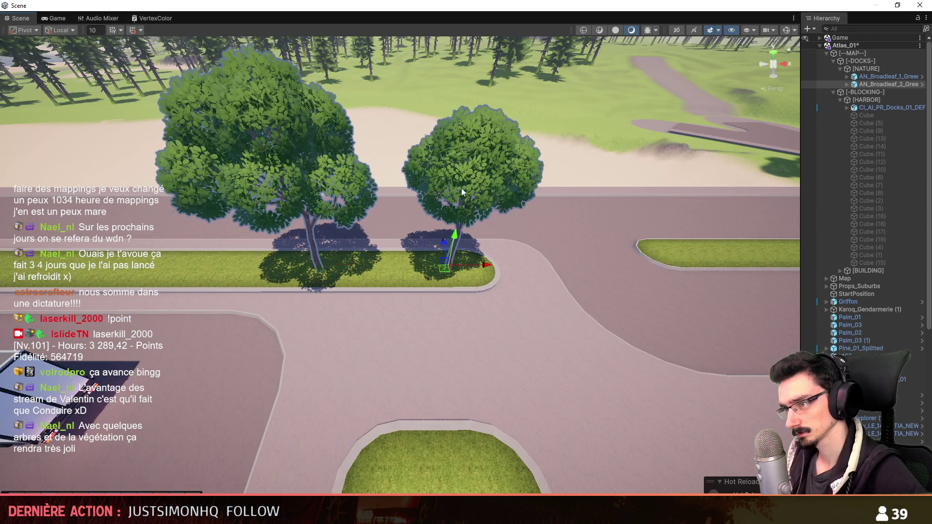
scroll(461, 308, "down", 2)
mouse_move(460, 308)
right_mouse_down()
mouse_move(410, 246)
mouse_move(495, 266)
mouse_move(480, 273)
mouse_move(414, 243)
right_mouse_up()
- Duplicate the pair of trees twice, shifting the copies left to extend the row
key("s")
scroll(495, 266, "up", 5)
key("w")
scroll(490, 268, "up", 2)
mouse_move(413, 202)
right_mouse_down()
mouse_move(515, 359)
mouse_move(589, 319)
mouse_move(596, 240)
right_mouse_up()
key("s")
scroll(514, 358, "down", 1)
key("w")
scroll(515, 359, "down", 3)
key("d")
scroll(517, 359, "down", 2)
scroll(519, 358, "up", 2)
key("ctrl+d")
mouse_move(595, 240)
left_mouse_down()
mouse_move(404, 250)
mouse_move(160, 244)
mouse_move(112, 193)
left_mouse_up()
key("ctrl+d")
key("ctrl+d")
key("ctrl+d")
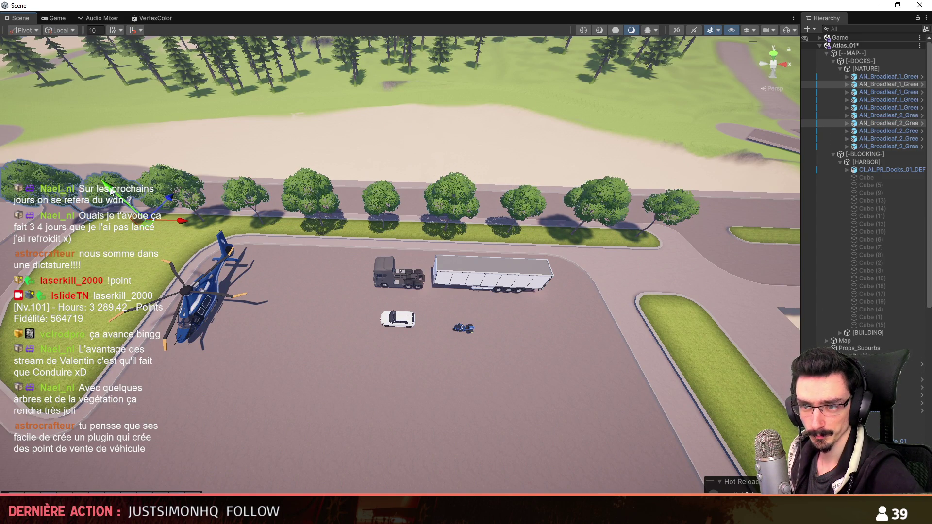
- Drop an AN_Bush_2 prefab onto the long grass strip across from the truck lot
mouse_move(100, 195)
right_mouse_down()
mouse_move(331, 246)
mouse_move(485, 302)
mouse_move(623, 256)
mouse_move(646, 281)
mouse_move(455, 322)
right_mouse_up()
scroll(520, 290, "up", 3)
scroll(501, 312, "down", 2)
scroll(454, 323, "down", 2)
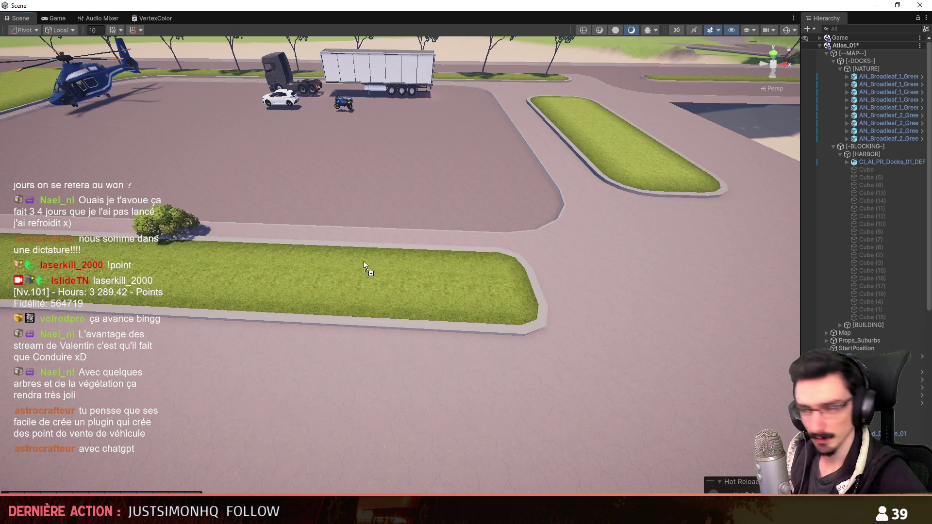
left_click_drag(484, 288, 481, 290)
mouse_move(471, 295)
right_mouse_down()
mouse_move(739, 212)
mouse_move(748, 160)
mouse_move(758, 180)
right_mouse_up()
scroll(582, 252, "down", 2)
scroll(874, 218, "up", 15)
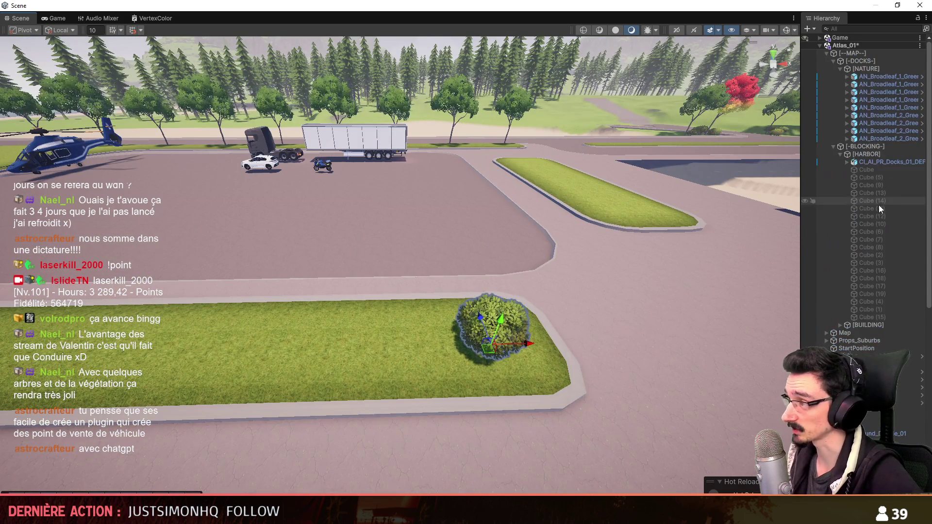
- Duplicate the AN_Bush_2 repeatedly, spacing the copies leftward along the straight strip
mouse_move(520, 350)
right_mouse_down()
mouse_move(508, 389)
mouse_move(400, 356)
mouse_move(351, 190)
mouse_move(359, 272)
mouse_move(437, 292)
mouse_move(633, 299)
right_mouse_up()
scroll(359, 271, "up", 3)
key("ctrl+d")
left_click_drag(584, 314, 479, 315)
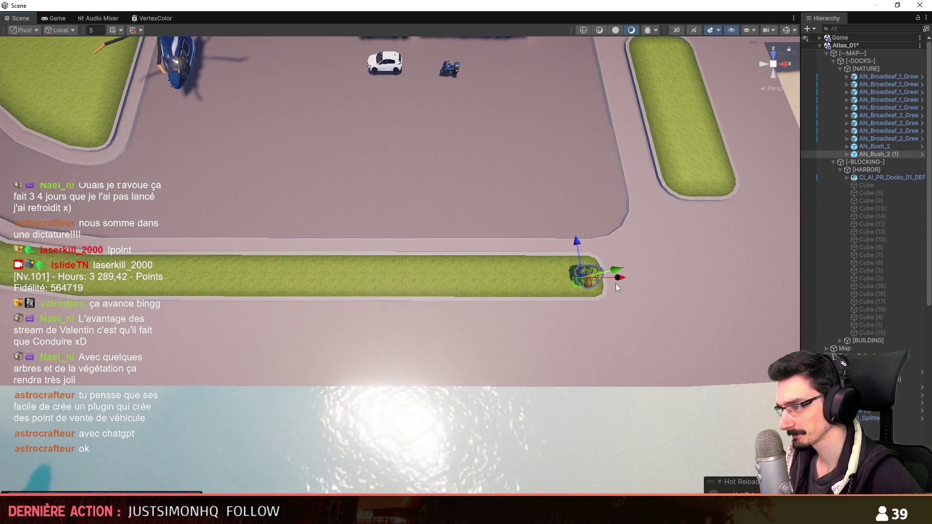
left_click_drag(615, 283, 166, 287)
key("ctrl+d")
key("ctrl+d")
key("ctrl+d")
key("ctrl+d")
key("ctrl+d")
key("ctrl+d")
key("ctrl+d")
key("ctrl+d")
scroll(369, 286, "up", 3)
mouse_move(165, 287)
right_mouse_down()
mouse_move(573, 284)
mouse_move(566, 275)
right_mouse_up()
- Place another bush copy further along the strip and rotate it for variety
key("ctrl+d")
left_click_drag(569, 270, 529, 273)
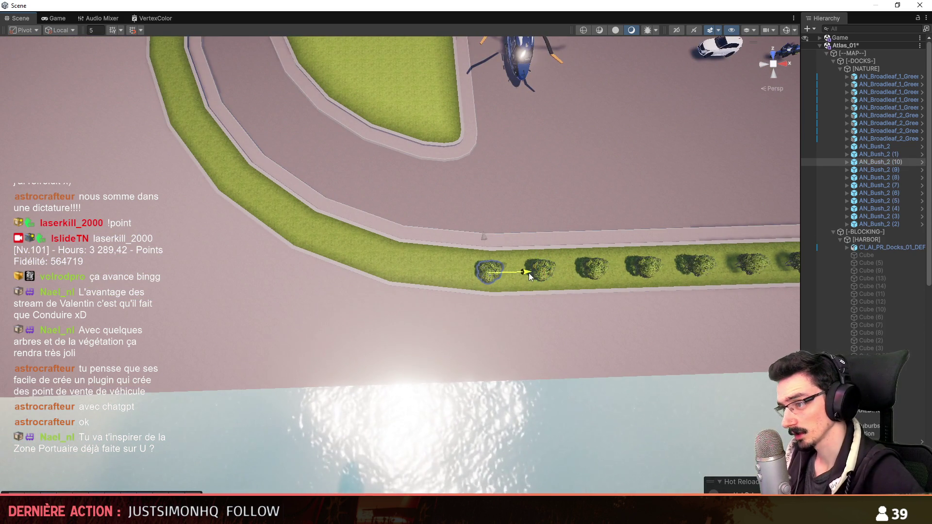
key("ctrl+d")
key("e")
mouse_move(476, 302)
left_mouse_down()
mouse_move(464, 303)
mouse_move(474, 299)
left_mouse_up()
key("w")
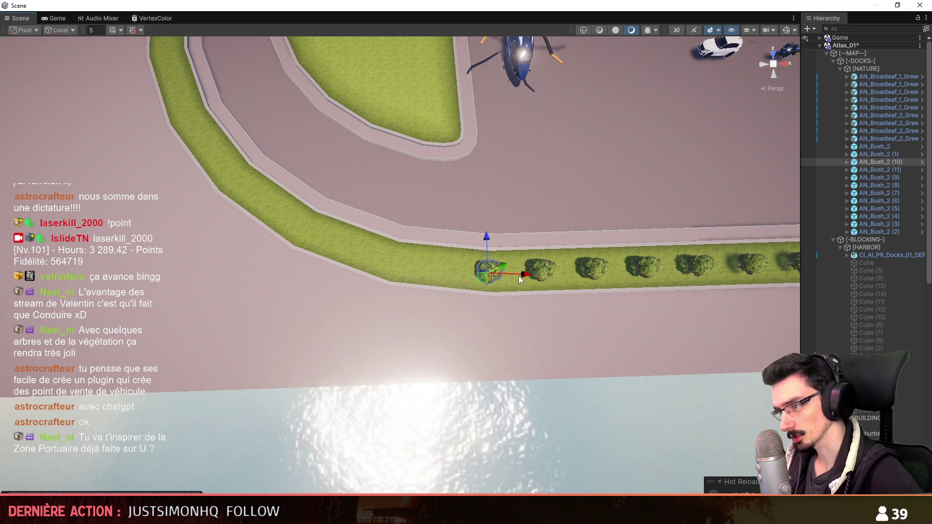
key("e")
key("w")
left_click_drag(515, 278, 485, 278)
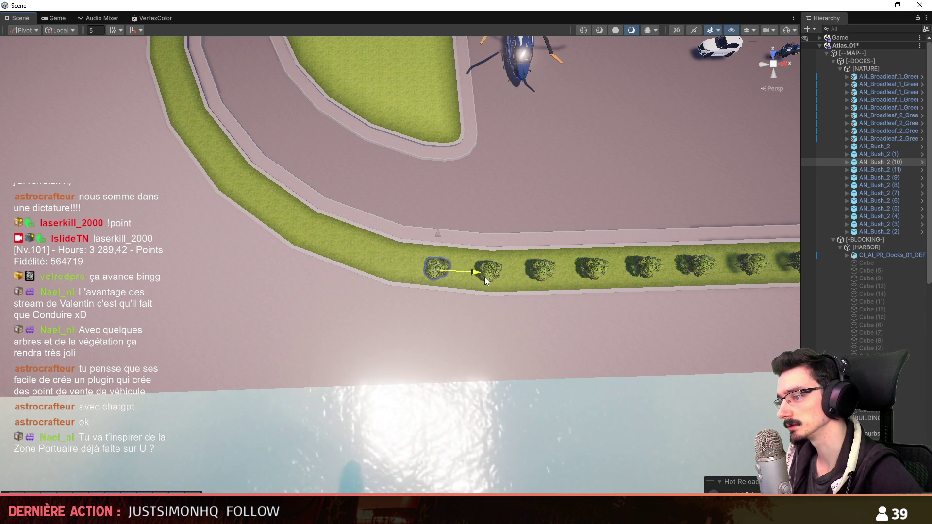
- Duplicate a bush at the start of the curve and turn it to follow the bend
key("ctrl+d")
key("e")
key("w")
key("e")
key("ctrl+d")
left_click_drag(395, 294, 389, 297)
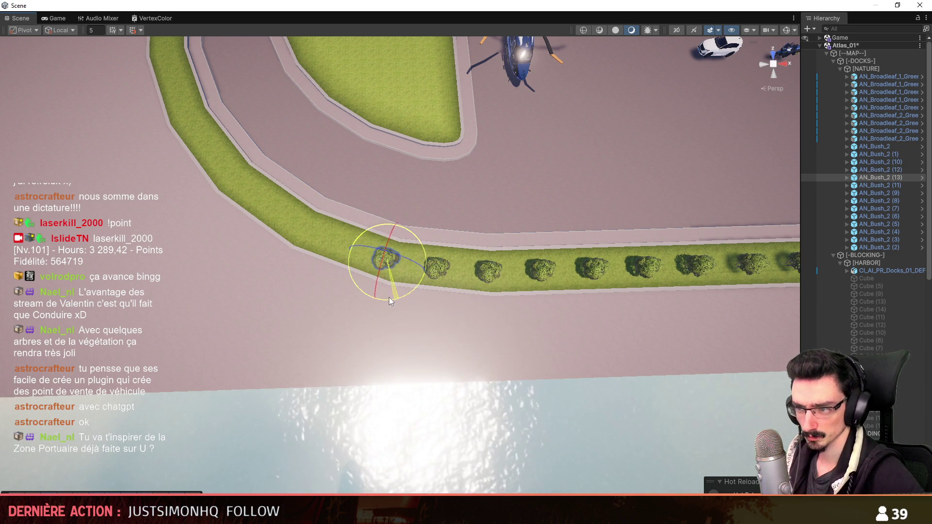
mouse_move(385, 263)
right_mouse_down()
mouse_move(464, 312)
mouse_move(462, 289)
mouse_move(520, 315)
right_mouse_up()
key("ctrl+z")
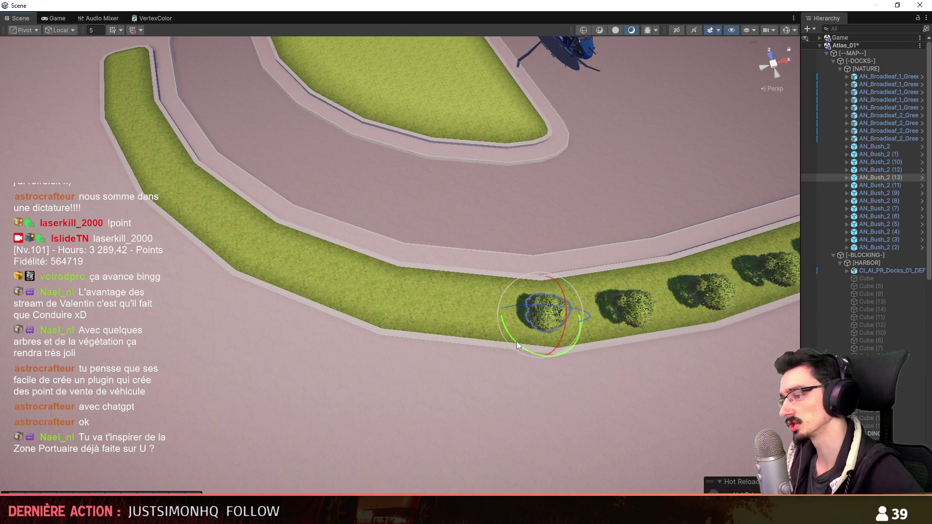
left_click_drag(578, 322, 488, 314)
middle_click_drag(488, 313, 506, 312)
- Add another rotated bush copy, sliding it left along the curved verge
key("e")
key("ctrl+d")
key("w")
left_click_drag(602, 290, 522, 286)
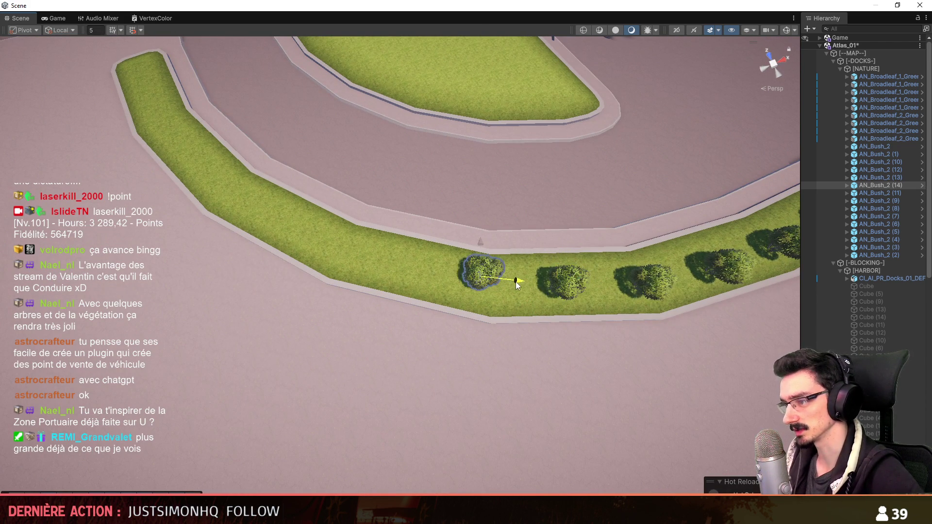
key("ctrl+z")
key("e")
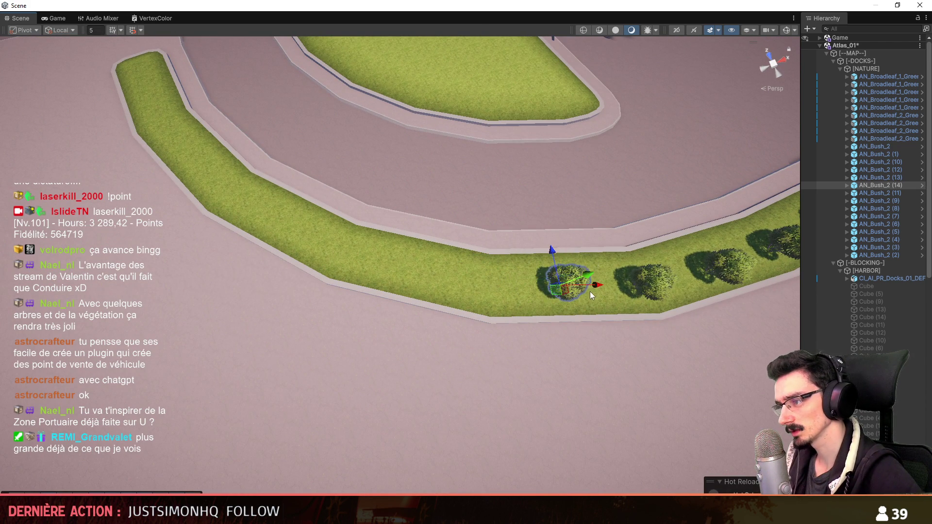
key("ctrl+d")
key("w")
left_click_drag(517, 294, 454, 296)
right_click_drag(454, 296, 534, 341)
- Duplicate several more bushes, moving each further left around the curve
key("ctrl+d")
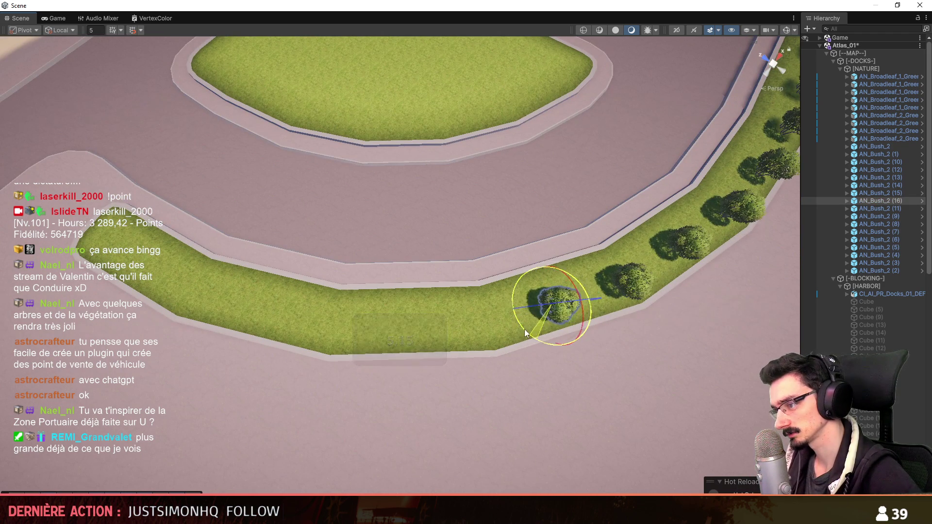
mouse_move(587, 300)
left_mouse_down()
mouse_move(512, 308)
mouse_move(585, 305)
mouse_move(529, 315)
mouse_move(442, 319)
left_mouse_up()
key("ctrl+d")
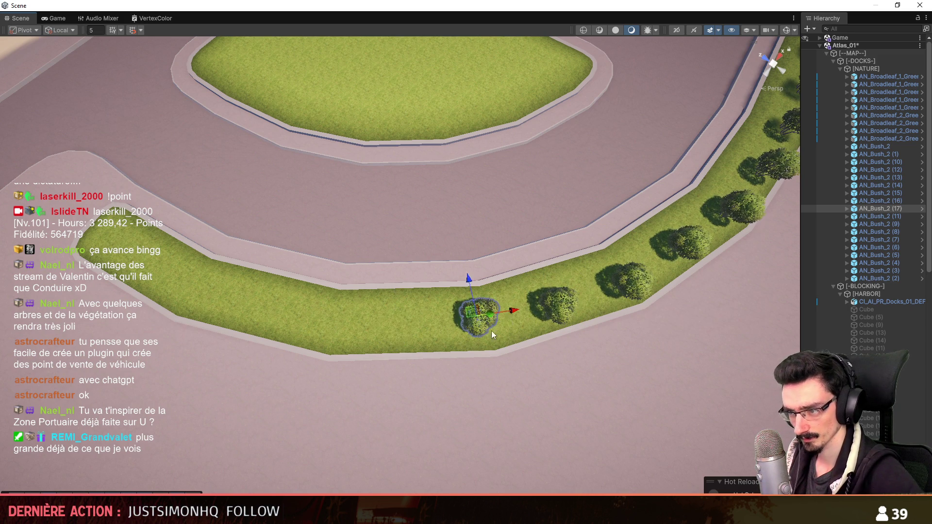
left_click_drag(505, 312, 461, 319)
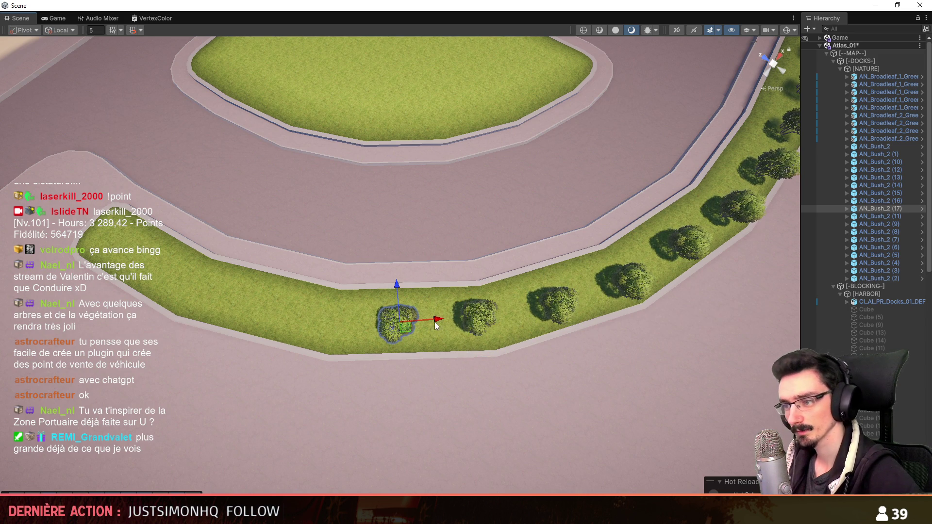
key("ctrl+d")
left_click_drag(417, 329, 332, 329)
middle_click_drag(331, 328, 546, 328)
key("ctrl+d")
mouse_move(561, 328)
left_mouse_down()
mouse_move(431, 322)
mouse_move(414, 299)
mouse_move(375, 319)
left_mouse_up()
key("ctrl+z")
- Duplicate and rotate the final bushes at the curve's end, up to AN_Bush_2 (21)
key("e")
key("ctrl+d")
key("e")
key("ctrl+d")
key("w")
key("e")
key("w")
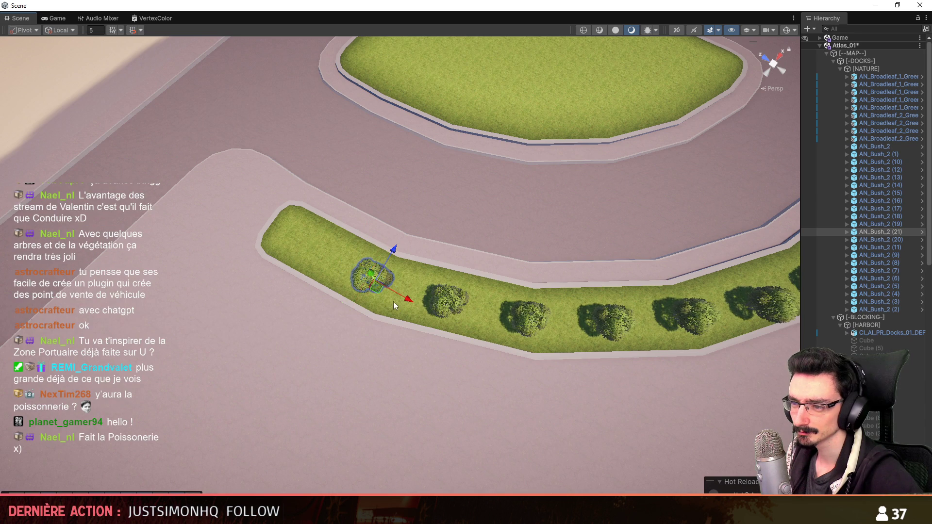
left_click(377, 280)
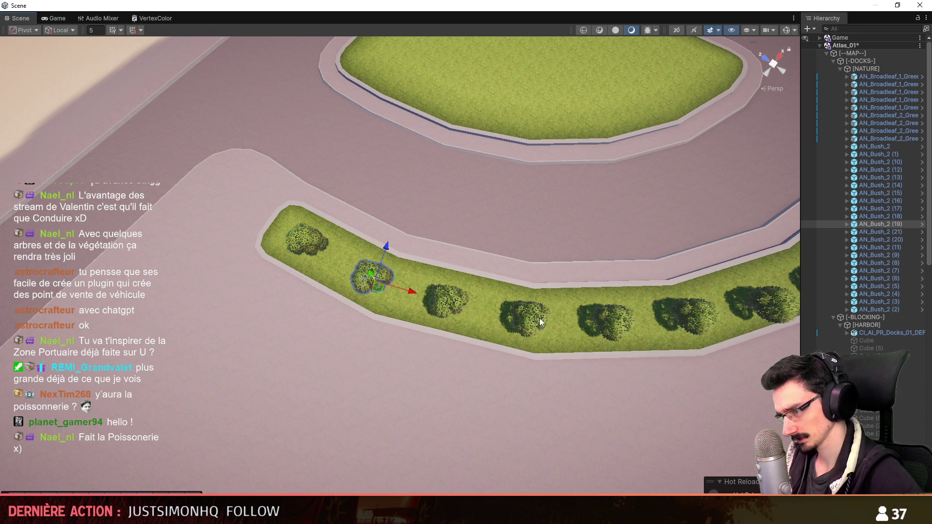
middle_click_drag(476, 344, 272, 340)
left_click(482, 325, "ctrl")
left_click(617, 291, "ctrl")
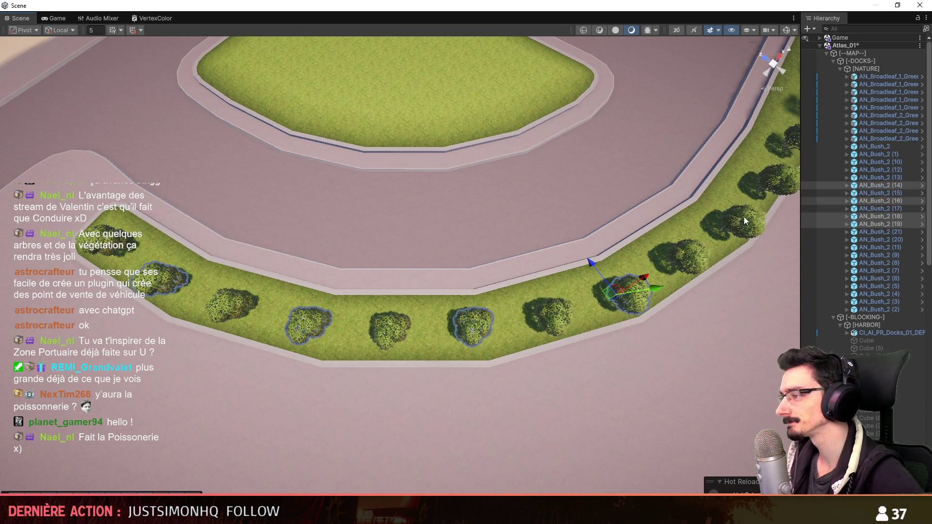
left_click(741, 216, "ctrl")
scroll(546, 312, "up", 1)
right_click_drag(546, 311, 485, 272)
left_click(325, 282, "ctrl")
left_click(470, 250, "ctrl")
mouse_move(512, 301)
right_mouse_down()
mouse_move(478, 306)
mouse_move(418, 241)
right_mouse_up()
scroll(403, 274, "down", 3)
right_click_drag(406, 278, 397, 269)
mouse_move(535, 240)
right_mouse_down()
mouse_move(496, 296)
mouse_move(511, 231)
right_mouse_up()
scroll(496, 291, "up", 1)
left_click(511, 230, "shift")
key("e")
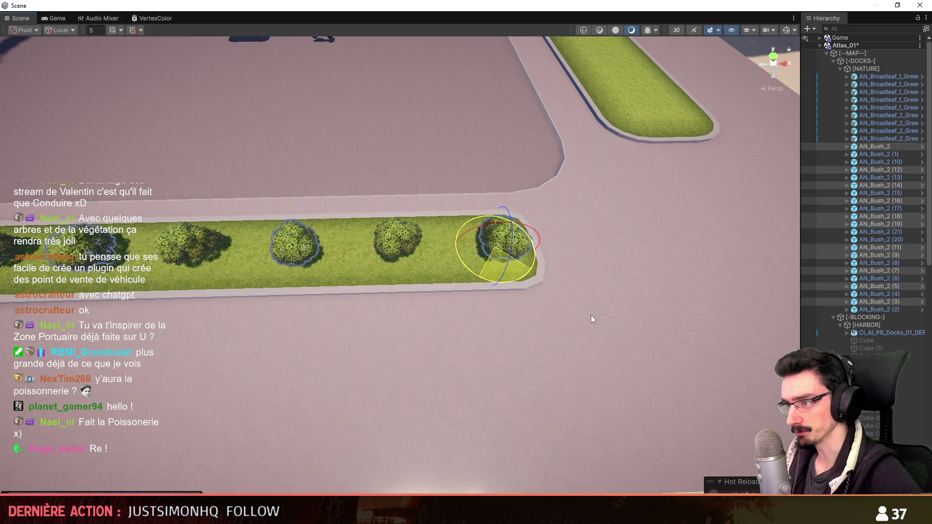
left_click(466, 325)
mouse_move(467, 326)
right_mouse_down()
mouse_move(467, 131)
mouse_move(552, 261)
right_mouse_up()
scroll(510, 194, "up", 1)
left_click(552, 261)
left_click(479, 271, "shift")
scroll(495, 296, "up", 3)
mouse_move(479, 271)
right_mouse_down()
mouse_move(495, 296)
mouse_move(524, 252)
mouse_move(430, 252)
right_mouse_up()
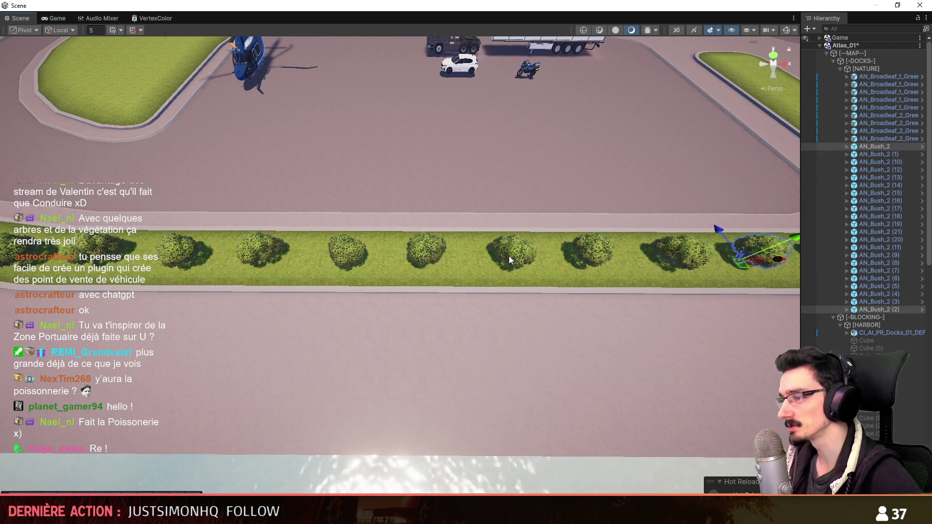
mouse_move(485, 233)
right_mouse_down()
mouse_move(518, 297)
mouse_move(534, 267)
mouse_move(449, 239)
right_mouse_up()
scroll(524, 281, "up", 1)
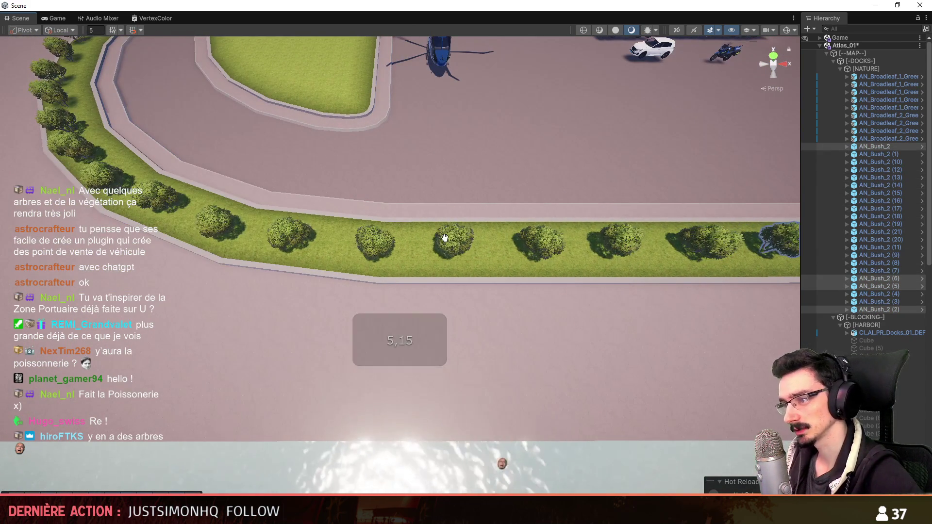
right_click_drag(420, 314, 496, 276)
mouse_move(410, 267)
right_mouse_down()
mouse_move(466, 316)
mouse_move(518, 292)
right_mouse_up()
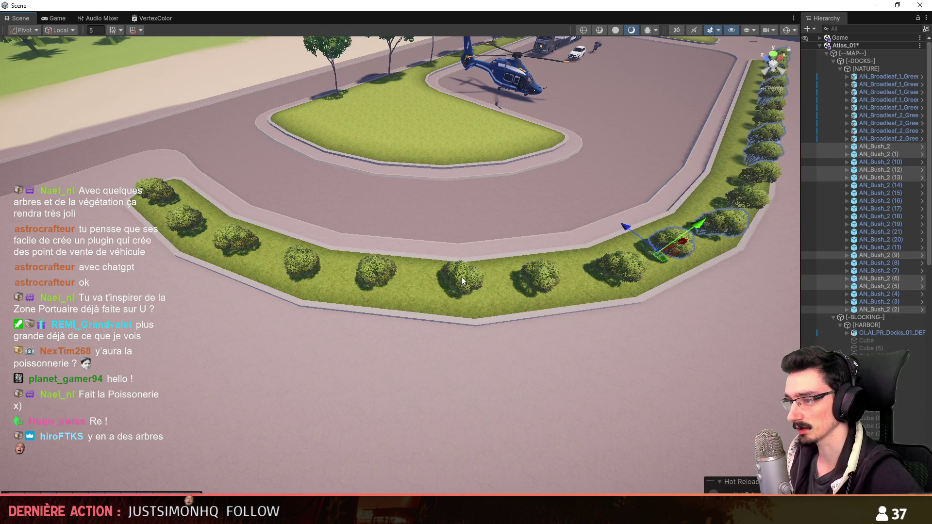
right_click_drag(375, 273, 352, 269)
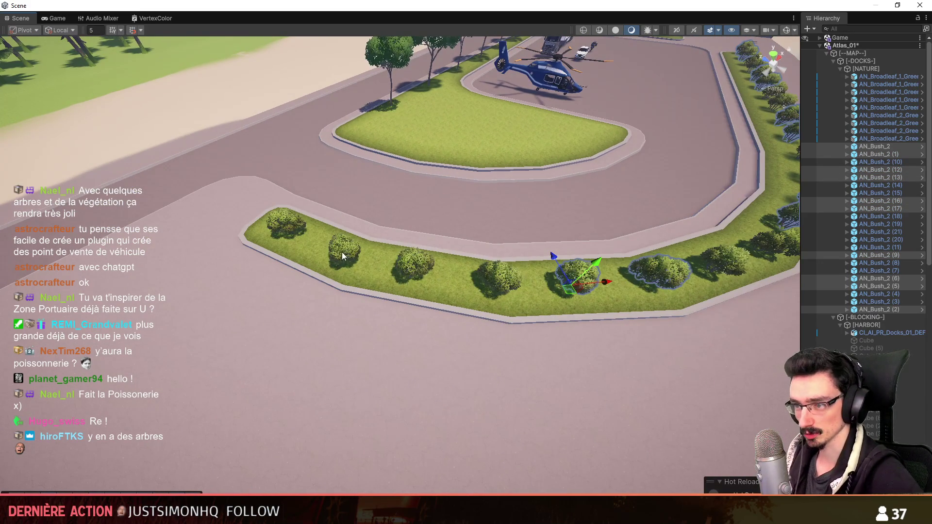
left_click(295, 223)
key("e")
mouse_move(224, 270)
right_mouse_down()
mouse_move(443, 315)
mouse_move(428, 289)
mouse_move(358, 310)
right_mouse_up()
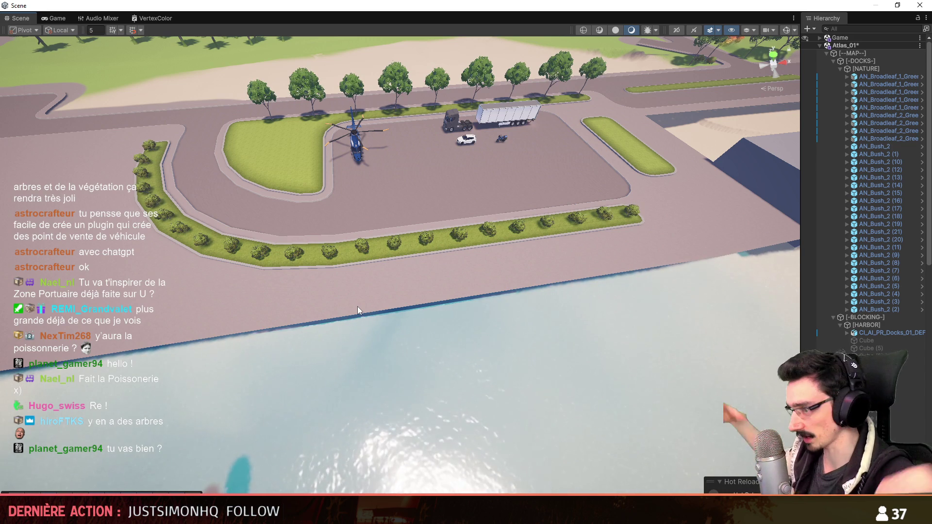
- Fly the Scene camera over the dock, dipping toward the bushes and back to an overview
scroll(424, 312, "down", 3)
mouse_move(425, 311)
right_mouse_down()
mouse_move(369, 252)
mouse_move(589, 383)
mouse_move(677, 383)
right_mouse_up()
key("w")
scroll(397, 281, "down", 5)
key("s")
scroll(589, 383, "up", 5)
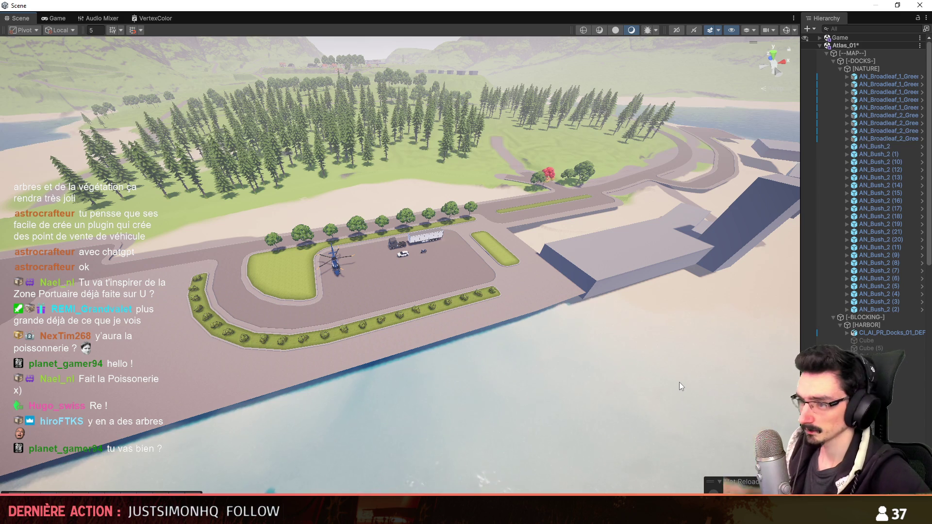
key("w")
scroll(544, 280, "up", 3)
right_click_drag(677, 382, 544, 281)
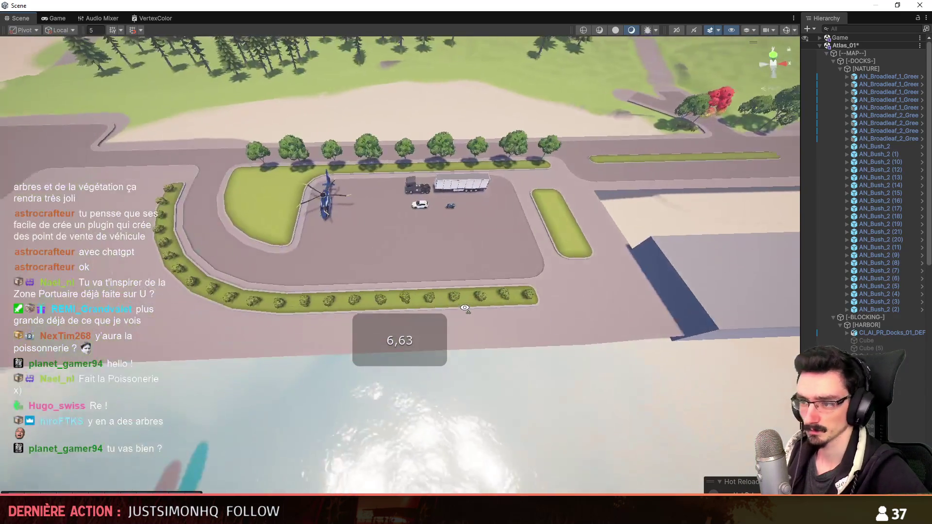
- Collapse the [NATURE] group and bring the camera in closer, aimed at the dock
left_click(806, 211)
key("f")
key("Left")
mouse_move(456, 327)
right_mouse_down()
mouse_move(403, 233)
mouse_move(403, 320)
right_mouse_up()
scroll(429, 280, "down", 4)
scroll(402, 248, "down", 1)
- Expand [NATURE] and select the bushes from the first through AN_Bush_2 (2)
left_click(879, 94)
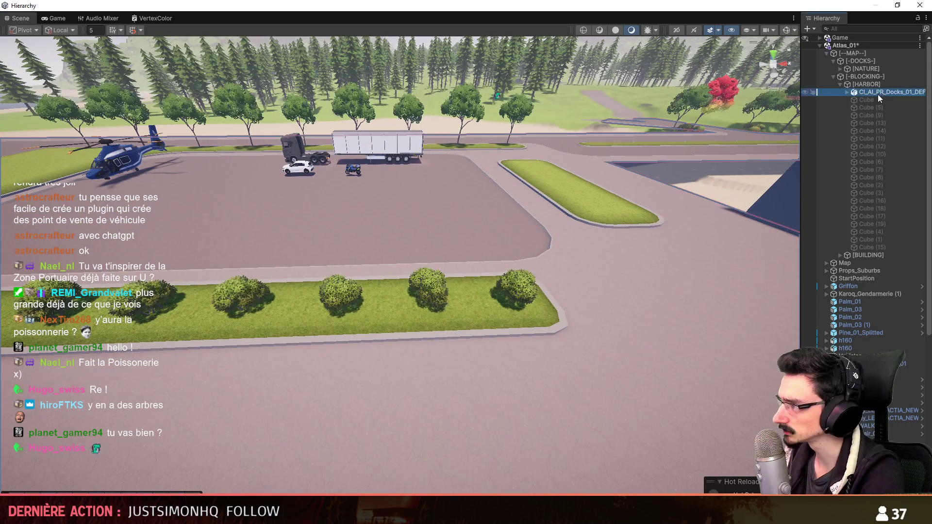
key("Up")
key("Up")
key("Up")
key("Right")
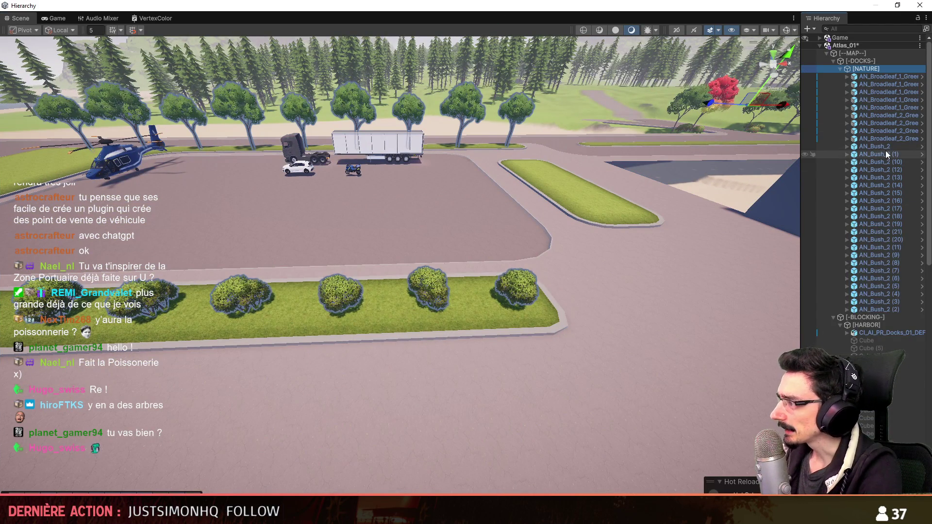
left_click(882, 147)
left_click(876, 309, "shift")
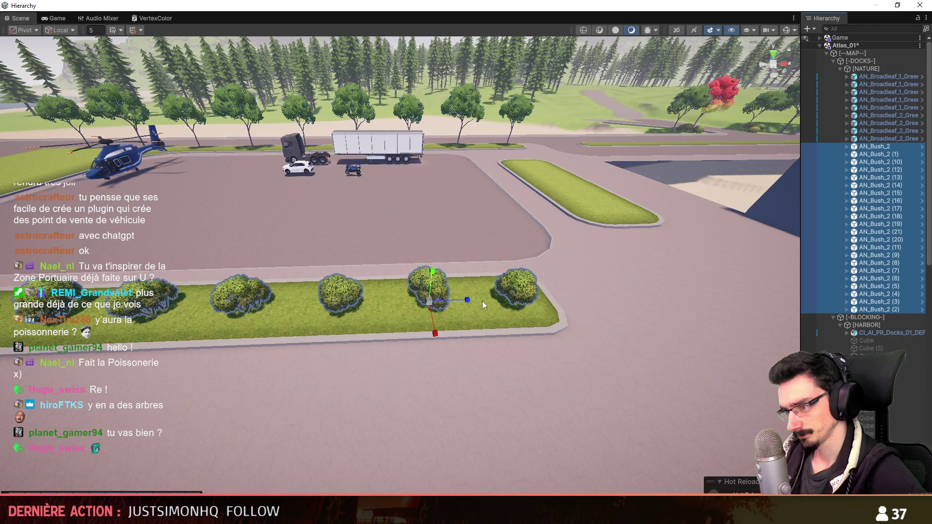
left_click(428, 302)
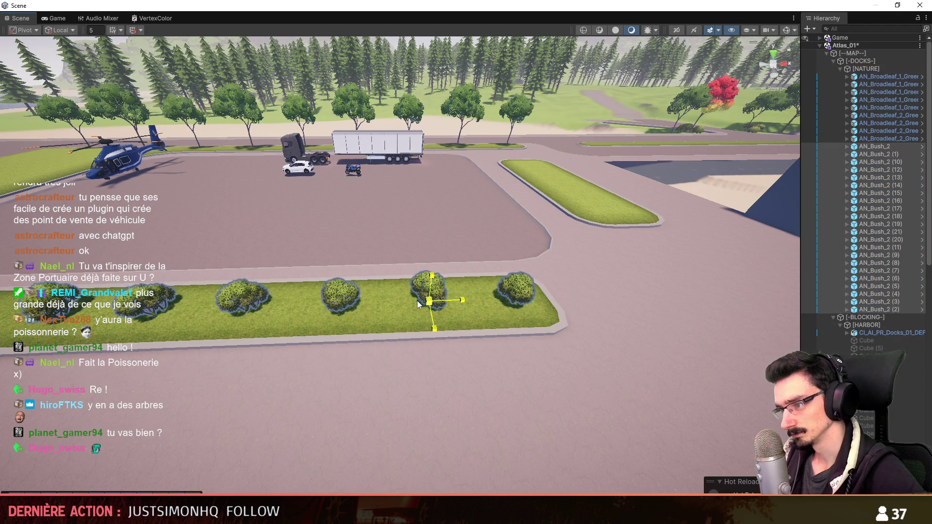
right_click_drag(450, 325, 445, 140)
- Collapse [NATURE] and drag the Scene/Hierarchy splitter right to widen the Scene view
left_click(841, 68)
right_click_drag(459, 343, 459, 343)
scroll(459, 343, "up", 2)
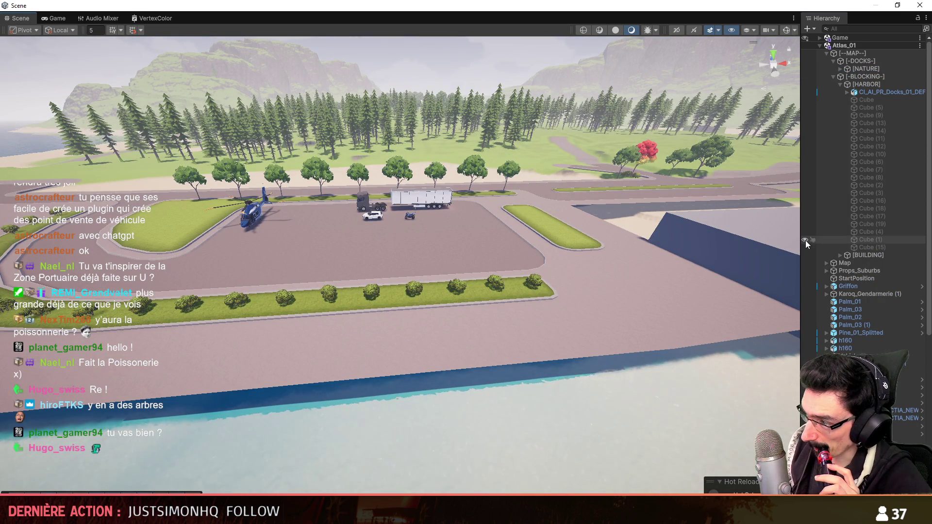
left_click_drag(807, 241, 858, 241)
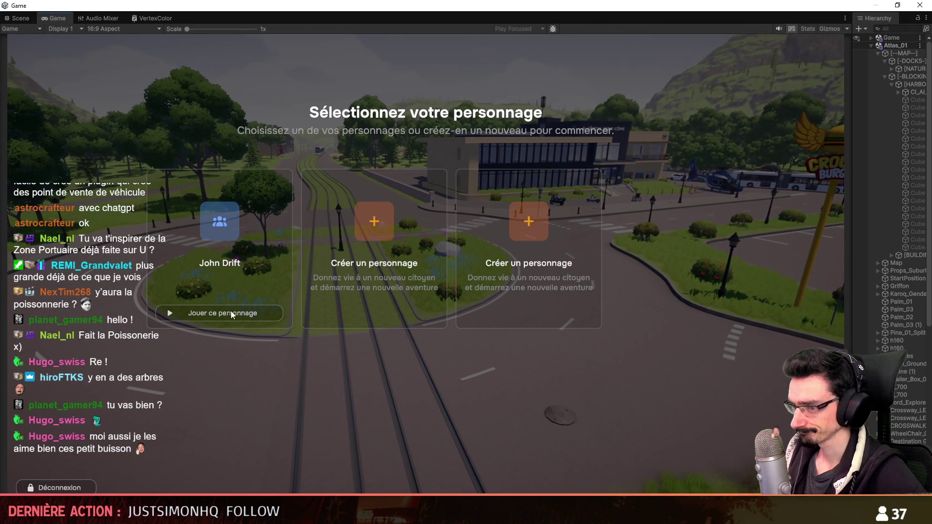
- Choose Jouer ce personnage, walk the character to the white car and get in
left_click(231, 314)
key("a")
key("w")
key("s")
key("f")
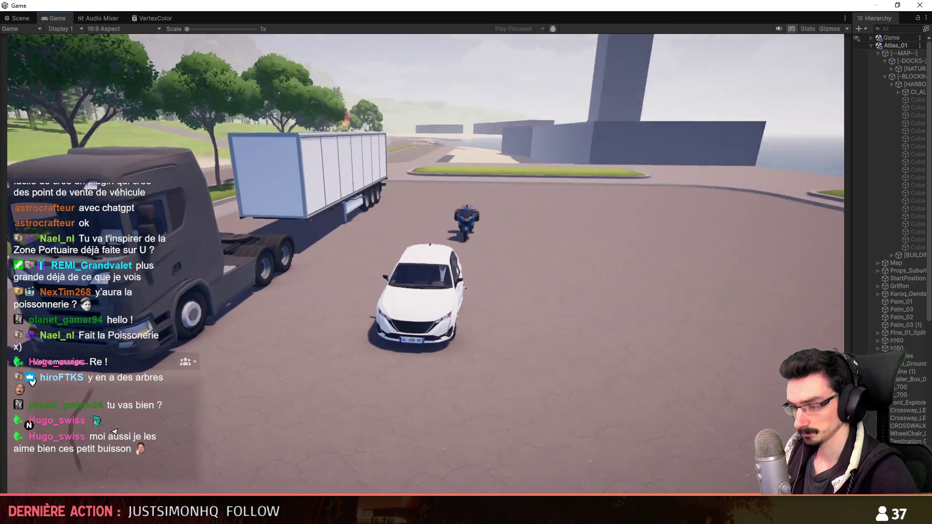
- Drive the white car past the truck and around the dock's curving road with WASD
key("w")
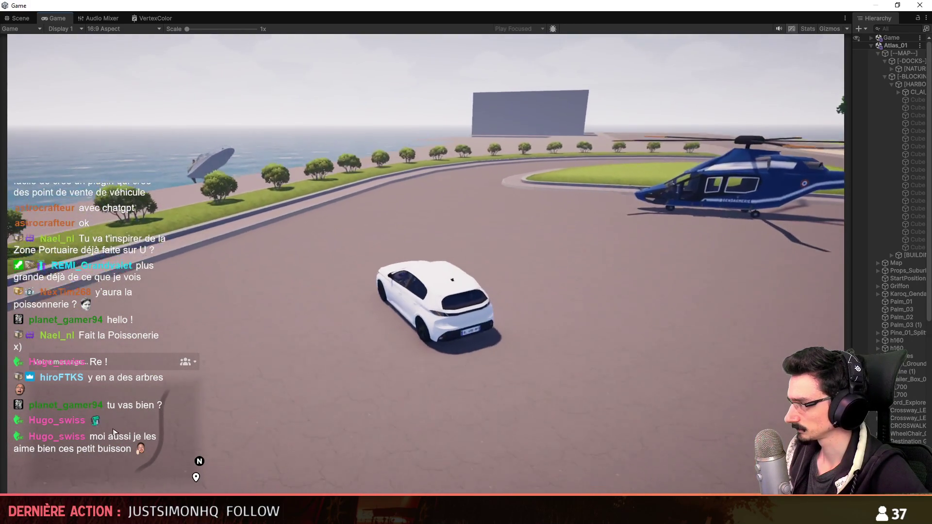
key("a")
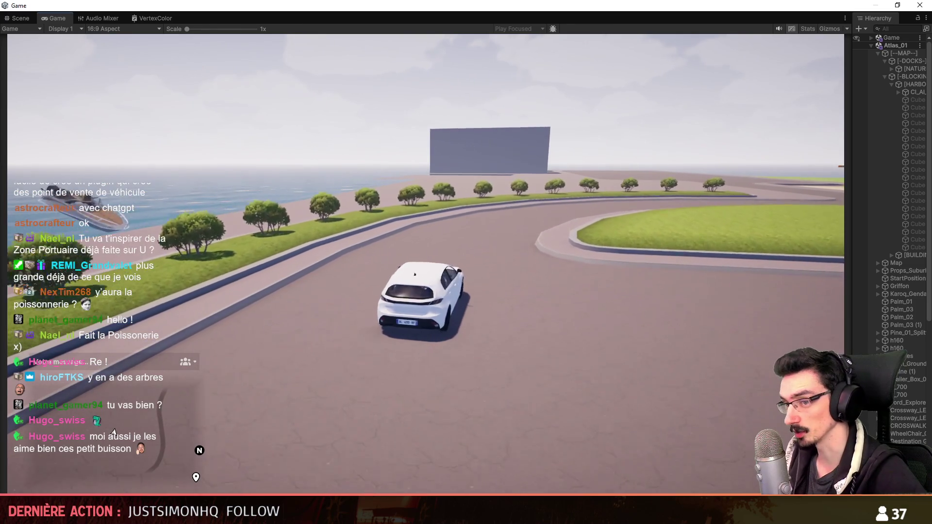
key("d")
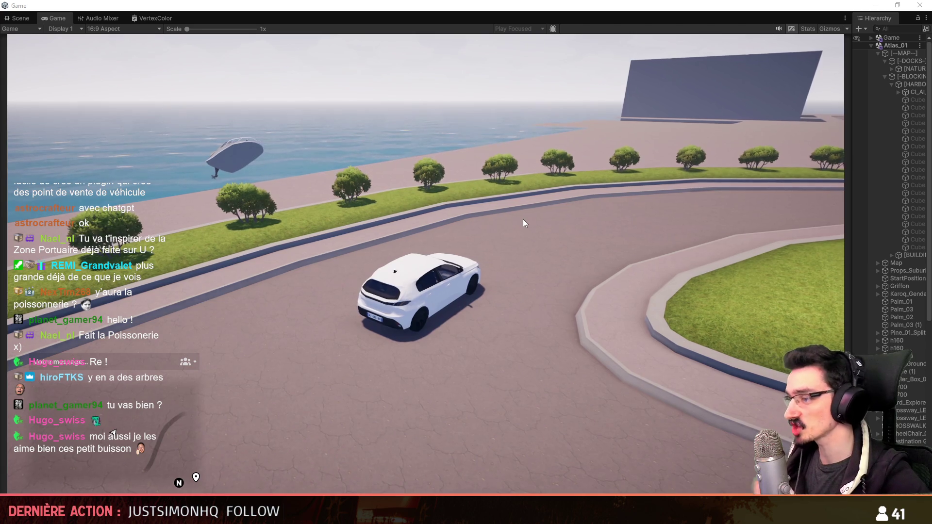
key("w")
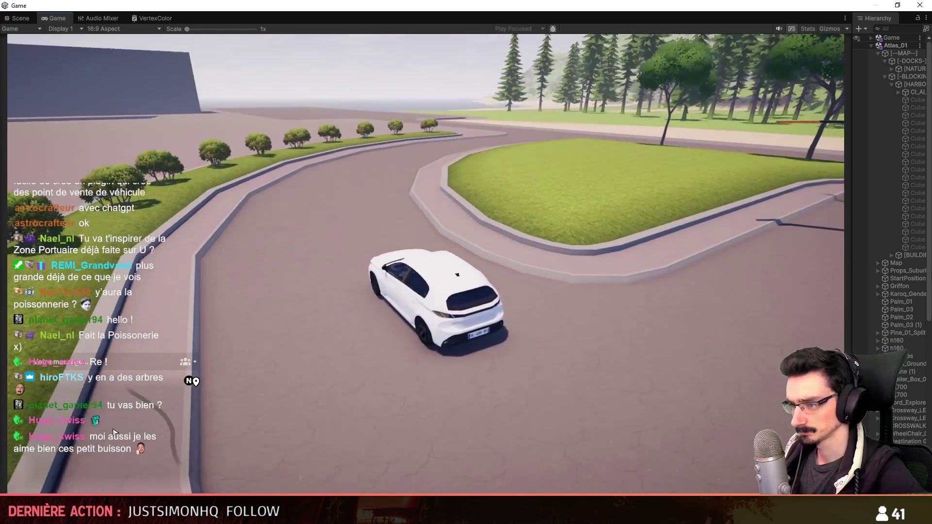
key("a")
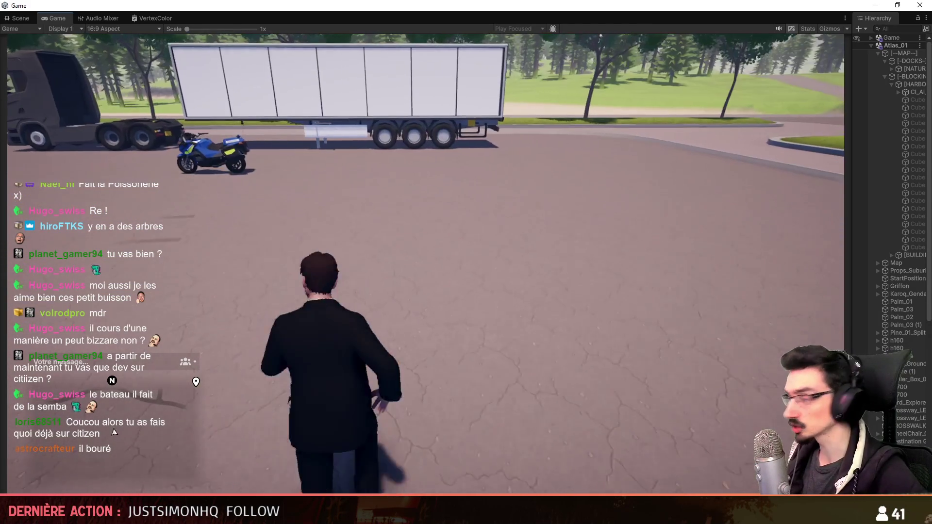
- Open the character's inventory with I, then return to the Scene view with Ctrl+1
key("i")
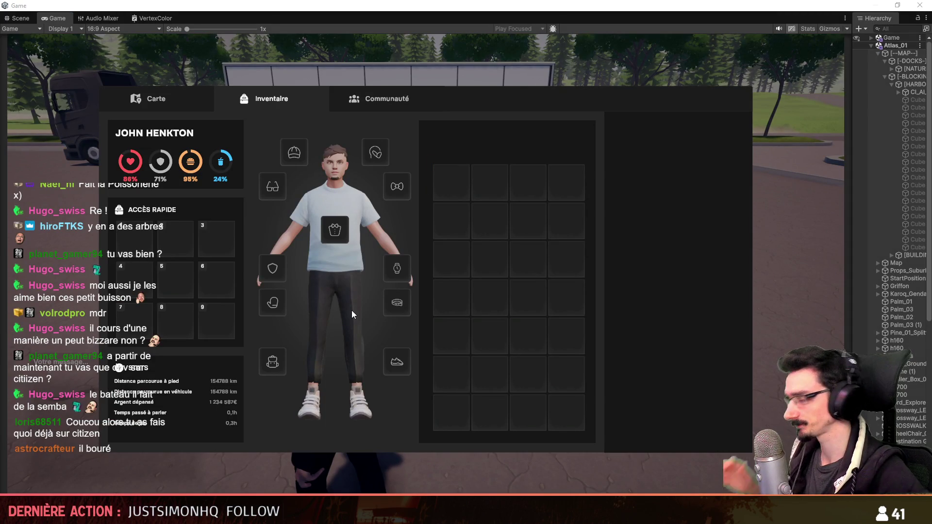
key("ctrl+1")
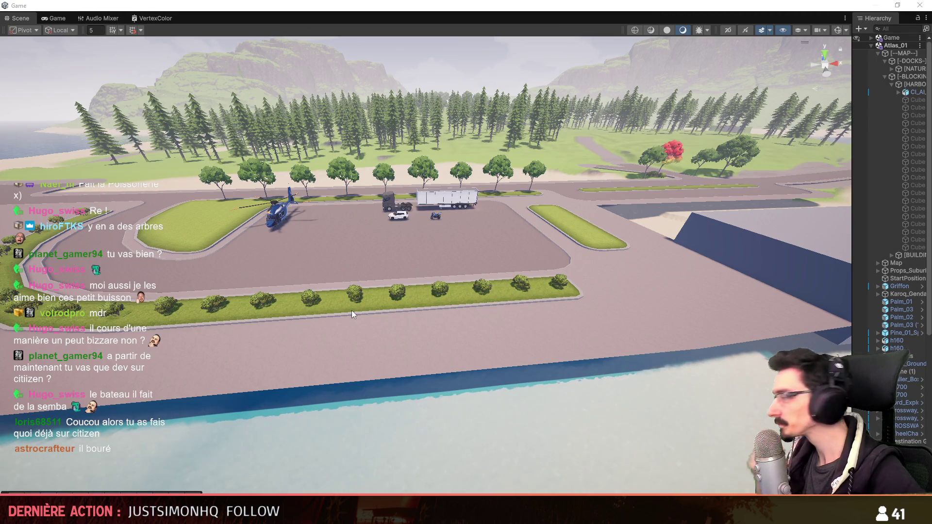
mouse_move(352, 315)
right_mouse_down()
mouse_move(417, 340)
mouse_move(411, 304)
right_mouse_up()
scroll(446, 259, "up", 5)
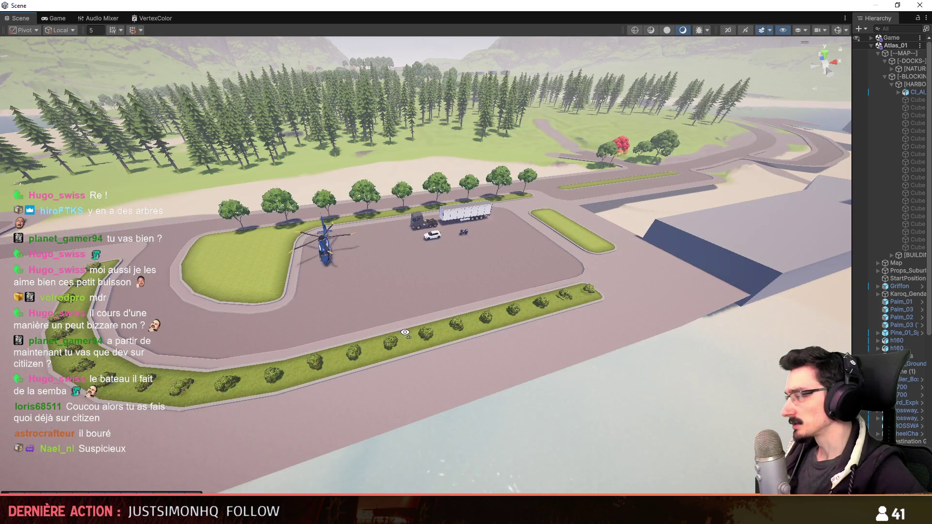
scroll(409, 353, "down", 3)
key("w")
right_click_drag(405, 333, 414, 374)
key("s")
mouse_move(383, 380)
right_mouse_down()
mouse_move(362, 361)
mouse_move(281, 349)
mouse_move(223, 329)
mouse_move(214, 345)
mouse_move(262, 375)
mouse_move(350, 383)
mouse_move(392, 354)
mouse_move(444, 391)
mouse_move(478, 308)
mouse_move(435, 333)
mouse_move(392, 387)
right_mouse_up()
key("w")
scroll(391, 354, "down", 5)
scroll(444, 391, "down", 2)
scroll(439, 391, "up", 10)
scroll(524, 348, "up", 3)
mouse_move(522, 342)
right_mouse_down()
mouse_move(538, 366)
mouse_move(482, 352)
right_mouse_up()
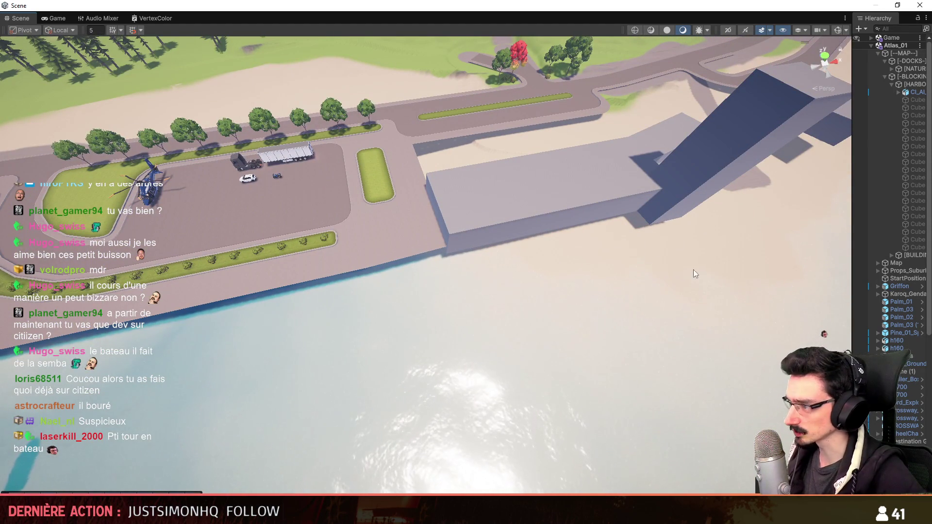
scroll(537, 321, "up", 2)
mouse_move(524, 314)
right_mouse_down()
mouse_move(588, 315)
mouse_move(589, 350)
mouse_move(538, 358)
mouse_move(530, 343)
right_mouse_up()
scroll(589, 350, "up", 1)
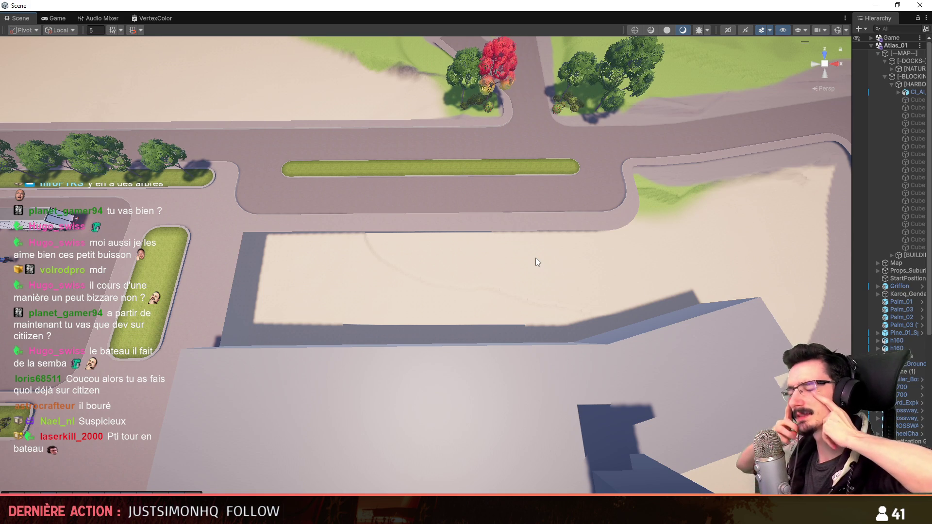
mouse_move(536, 259)
right_mouse_down()
mouse_move(515, 245)
mouse_move(546, 202)
mouse_move(474, 297)
mouse_move(461, 275)
mouse_move(462, 289)
mouse_move(437, 264)
mouse_move(479, 235)
mouse_move(524, 293)
mouse_move(408, 248)
right_mouse_up()
scroll(525, 228, "up", 2)
scroll(502, 270, "up", 1)
scroll(473, 297, "down", 2)
scroll(516, 289, "down", 3)
scroll(500, 281, "up", 2)
left_click(408, 248)
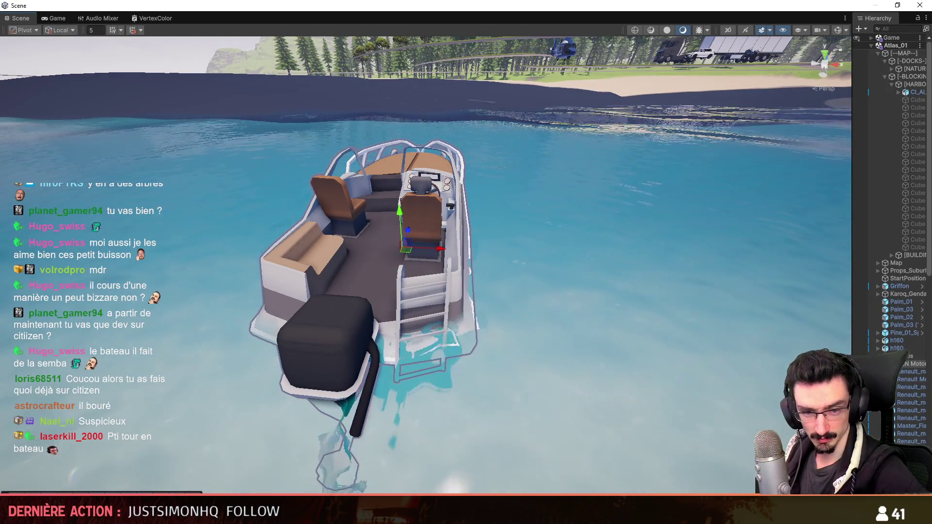
left_click(491, 351)
mouse_move(490, 352)
right_mouse_down()
mouse_move(558, 349)
mouse_move(537, 358)
mouse_move(536, 373)
mouse_move(595, 219)
right_mouse_up()
scroll(558, 350, "up", 3)
key("s")
scroll(537, 358, "up", 5)
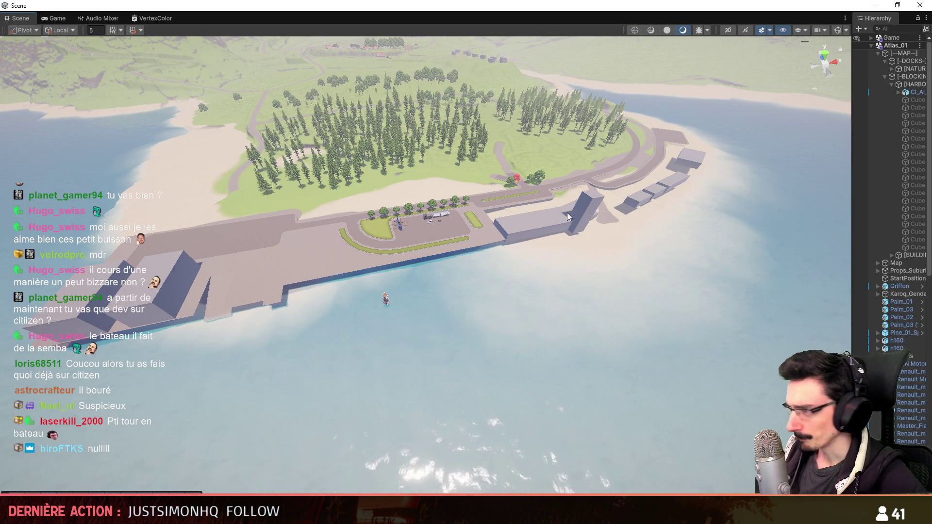
key("w")
scroll(504, 326, "down", 4)
right_click_drag(503, 333, 520, 325)
scroll(502, 329, "up", 2)
scroll(501, 339, "down", 1)
scroll(505, 335, "up", 5)
key("s")
left_click(821, 30)
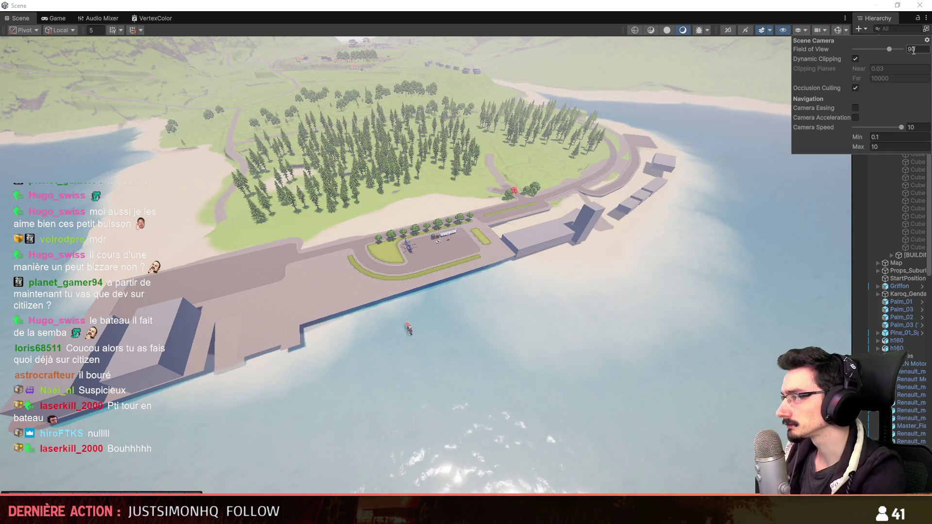
scroll(515, 272, "up", 3)
scroll(514, 272, "up", 6)
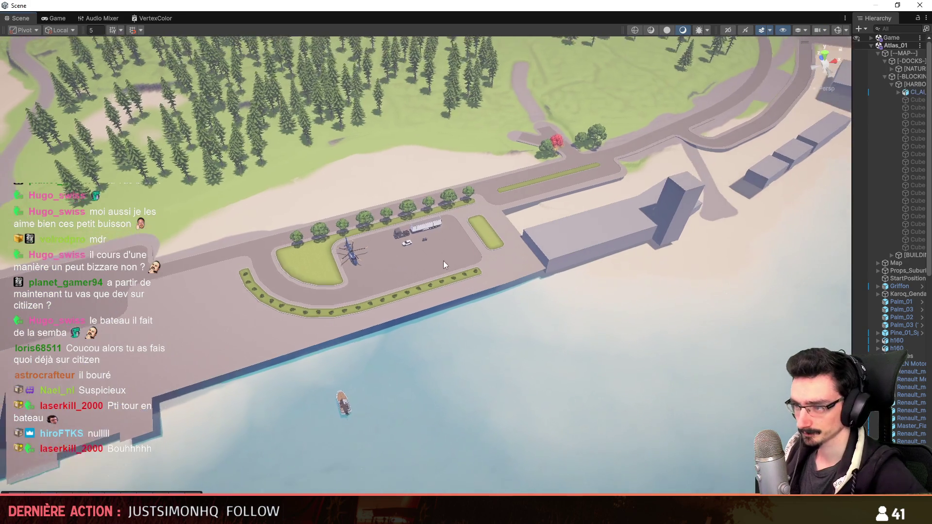
scroll(465, 226, "up", 5)
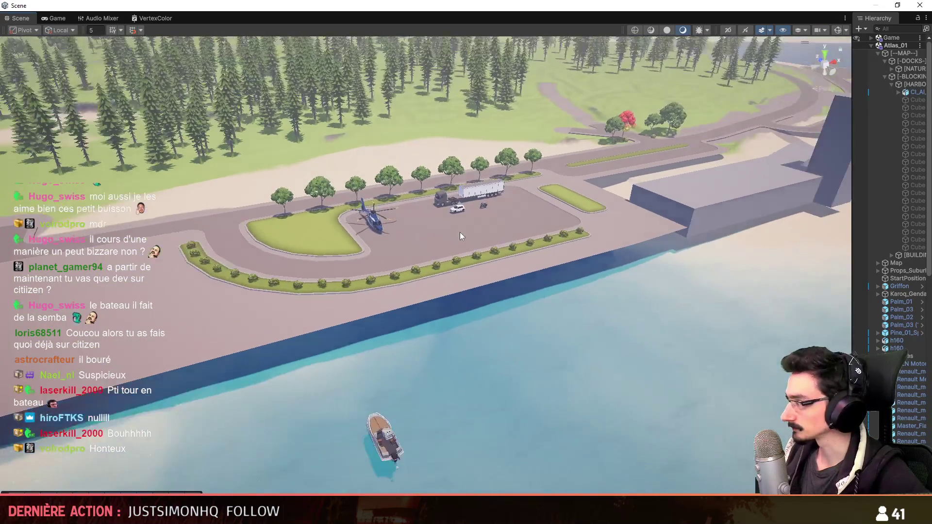
scroll(546, 219, "up", 3)
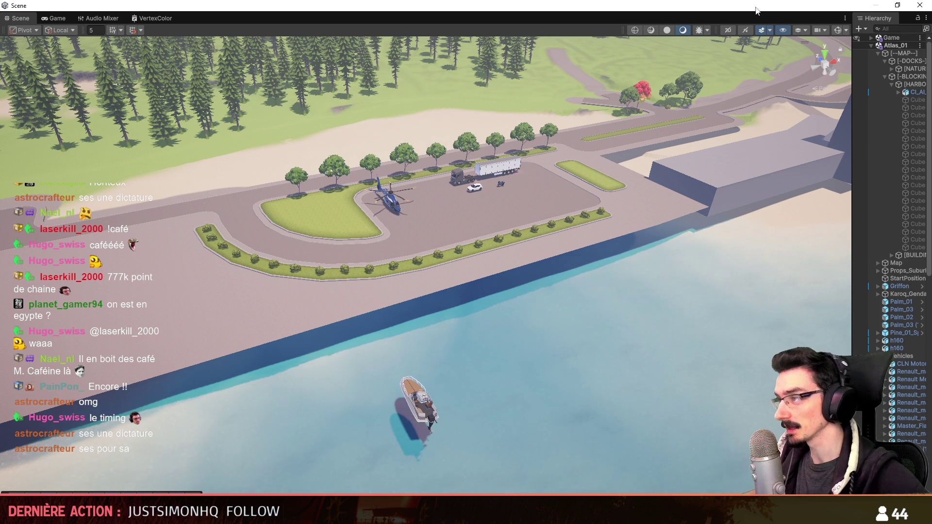
- Set the Scene camera's Field of View to 90
left_click(820, 30)
left_click(909, 50)
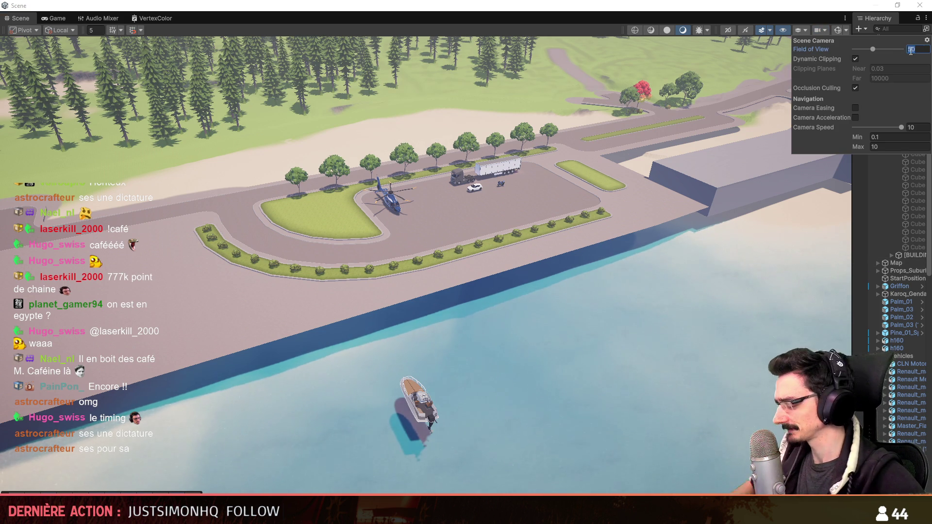
type("90")
- Fly the Scene view toward the helipad, then switch back to Maya's top view of the road mesh
mouse_move(535, 289)
right_mouse_down()
mouse_move(477, 239)
mouse_move(495, 277)
mouse_move(512, 262)
mouse_move(399, 249)
right_mouse_up()
key("alt+Tab")
middle_click_drag(489, 366, 662, 231, "alt")
scroll(566, 285, "down", 3)
- Move the road edge above the dock area down to the dock border
key("F10")
scroll(561, 285, "down", 3)
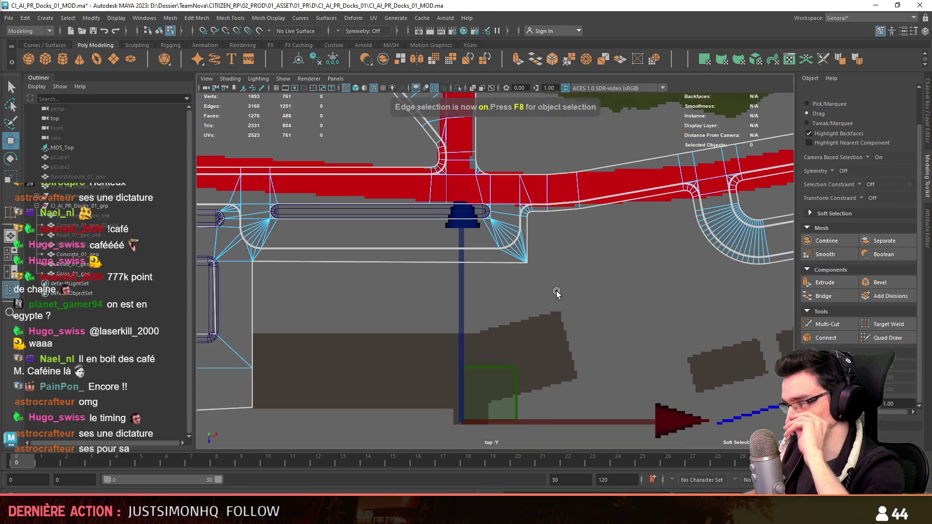
left_click(426, 262)
middle_click_drag(432, 319, 515, 298, "alt")
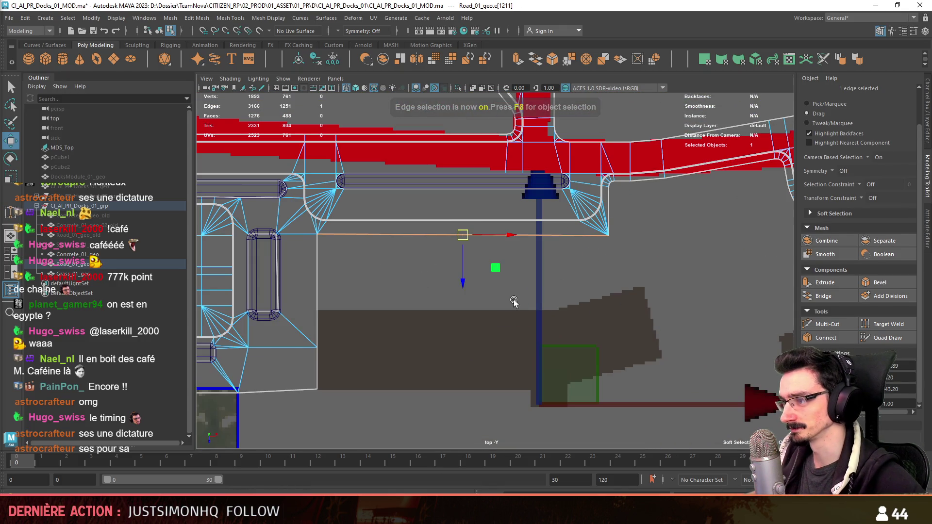
left_click_drag(461, 277, 459, 362)
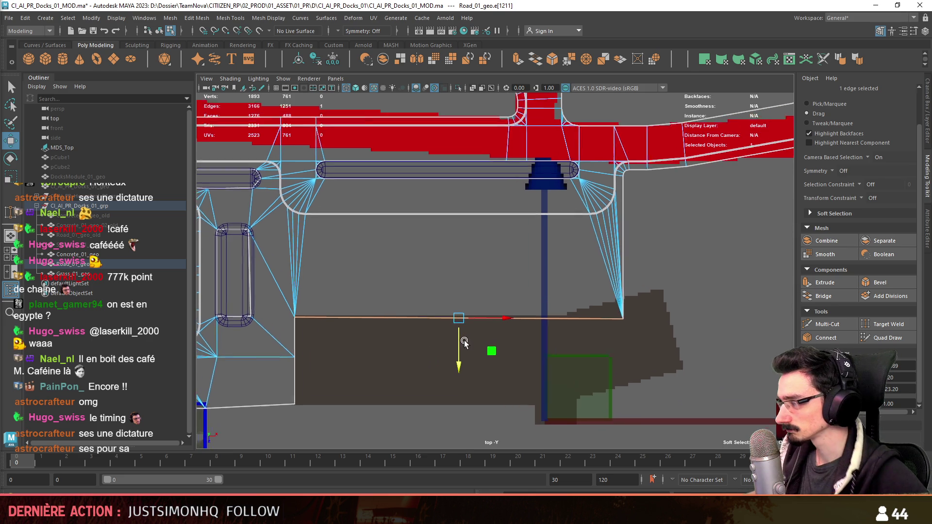
scroll(461, 339, "up", 1)
middle_click_drag(453, 379, 499, 307, "alt")
left_click(499, 306)
- Shift-drag the edge bordering the next road gap downward to extrude a filling face
mouse_move(416, 316)
middle_mouse_down("alt")
mouse_move(437, 310)
mouse_move(459, 330)
mouse_move(462, 304)
mouse_move(424, 279)
middle_mouse_up("alt")
left_click(423, 246)
mouse_move(424, 246)
middle_mouse_down("alt")
mouse_move(487, 157)
mouse_move(489, 180)
middle_mouse_up("alt")
left_click_drag(450, 223, 450, 323, "shift")
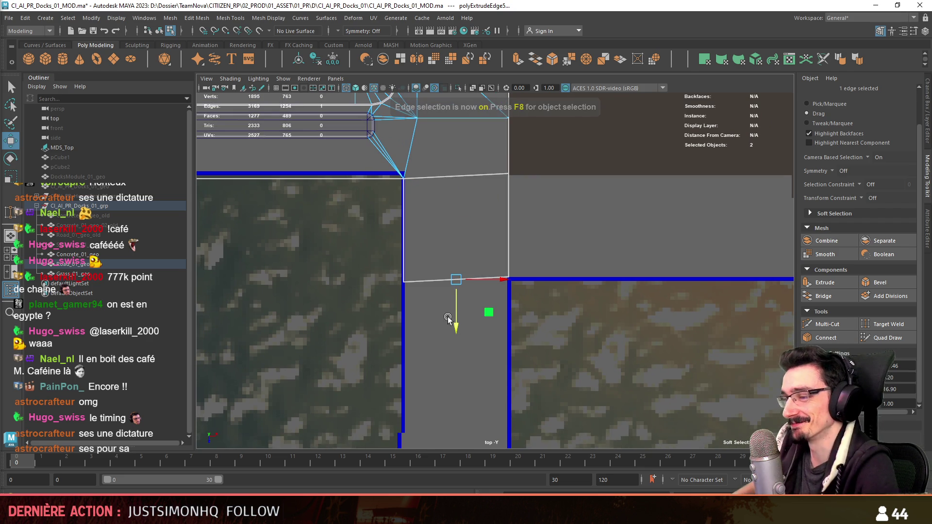
- In the perspective view, select the bottom edge of the black gap-filling face
key("space")
key("space")
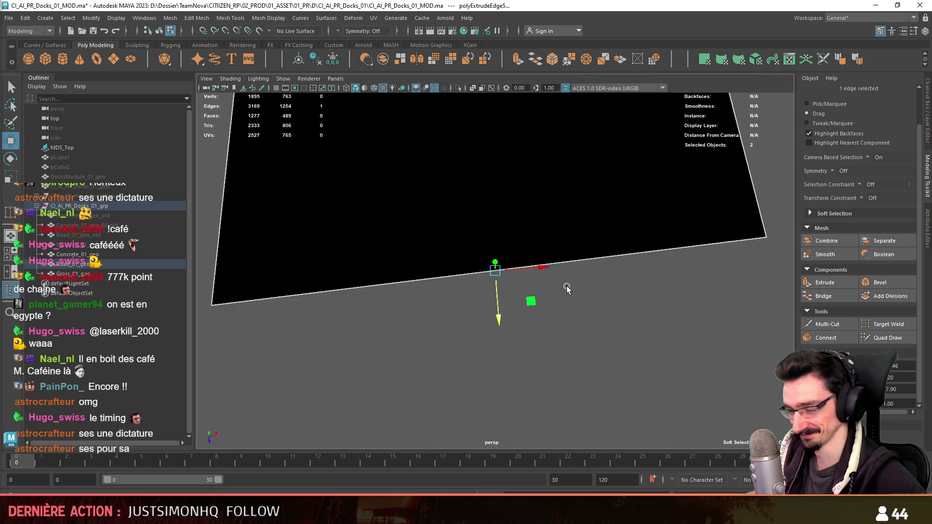
scroll(565, 286, "down", 5)
key("F8")
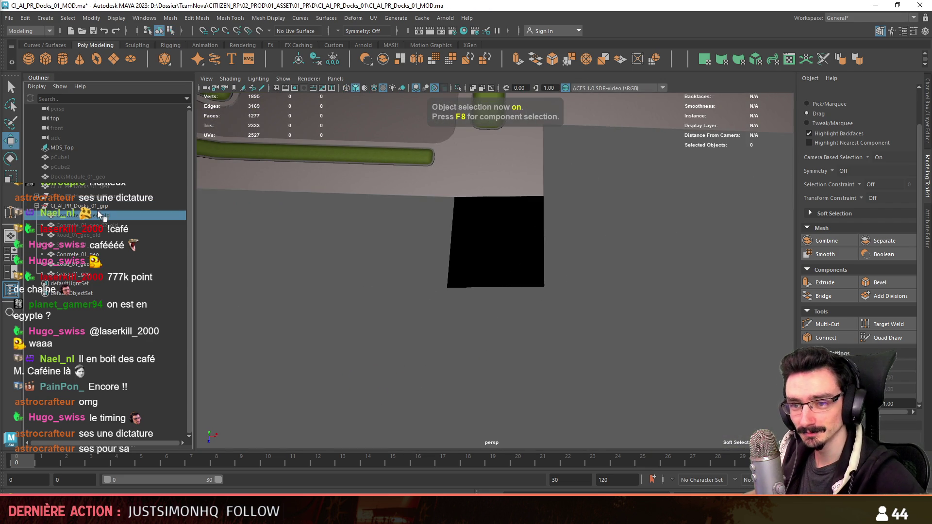
scroll(479, 257, "up", 2)
key("F8")
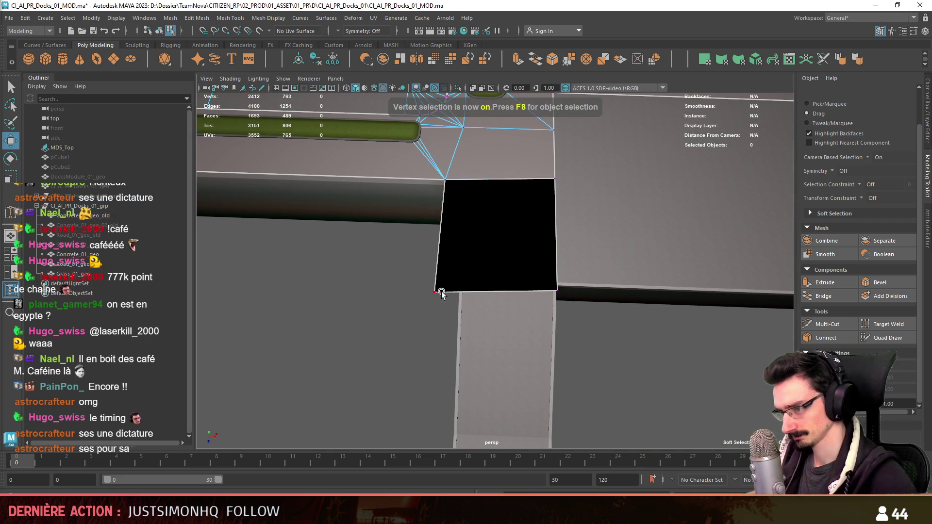
key("F10")
left_click(446, 292)
mouse_move(449, 292)
left_mouse_down("alt")
mouse_move(463, 228)
mouse_move(472, 247)
left_mouse_up("alt")
- Select the fill face's front corner vertex and scale it toward the road corner
key("F9")
left_click(512, 286)
mouse_move(512, 287)
left_mouse_down("alt")
mouse_move(583, 233)
mouse_move(675, 242)
mouse_move(500, 306)
mouse_move(487, 243)
mouse_move(534, 240)
mouse_move(516, 281)
mouse_move(587, 258)
mouse_move(532, 277)
left_mouse_up("alt")
scroll(529, 251, "up", 2)
key("F9")
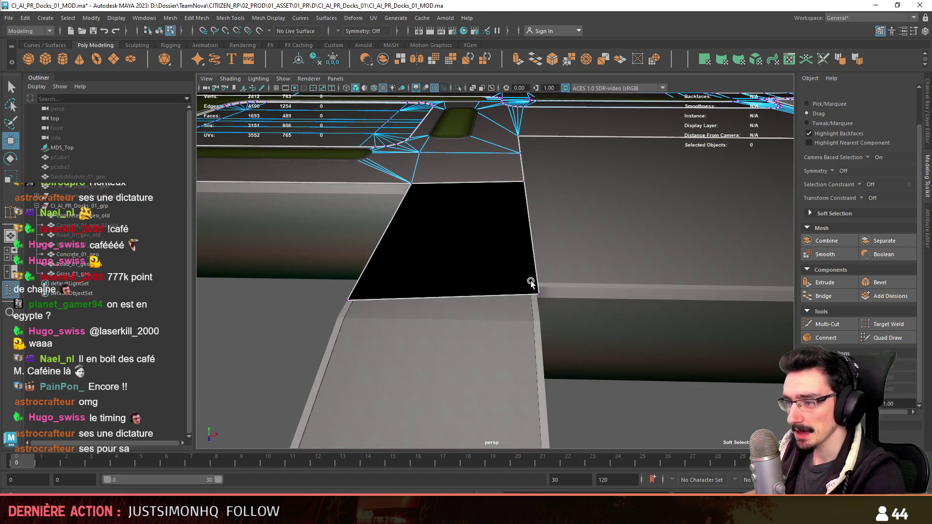
left_click(538, 292)
left_click_drag(637, 343, 724, 193, "alt")
key("r")
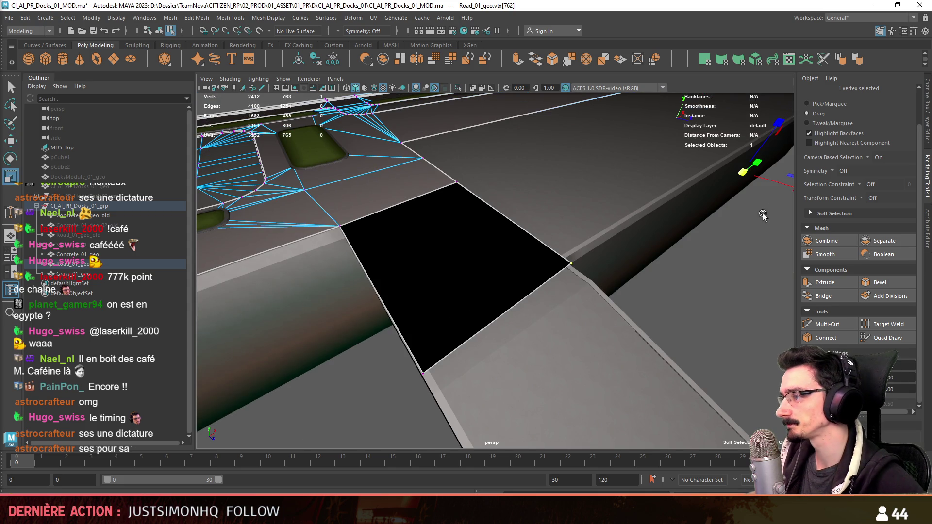
mouse_move(743, 223)
left_mouse_down("alt")
mouse_move(454, 360)
mouse_move(523, 354)
left_mouse_up("alt")
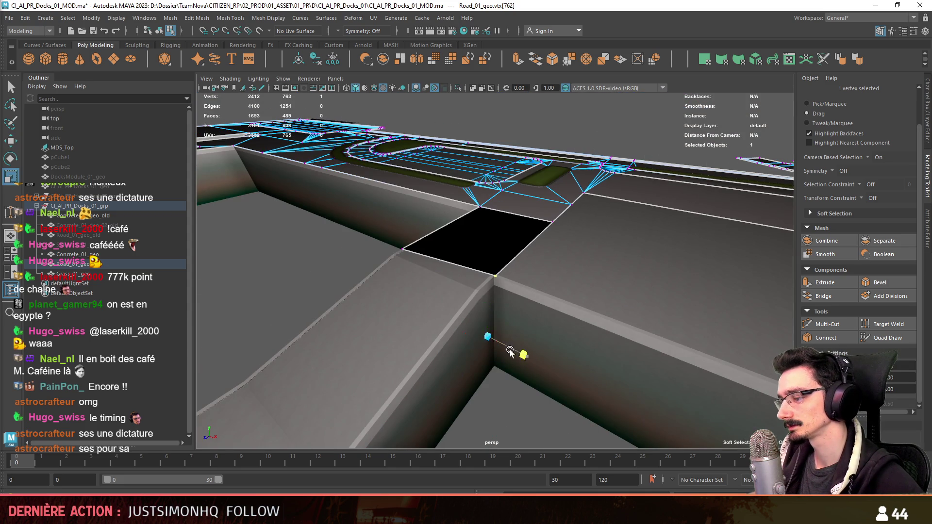
- Move and scale the upper-right and lower-wall corner vertices onto the road corners
key("w")
mouse_move(323, 267)
left_mouse_down("alt")
mouse_move(453, 248)
mouse_move(477, 314)
mouse_move(490, 288)
mouse_move(607, 250)
left_mouse_up("alt")
left_click(667, 149)
key("r")
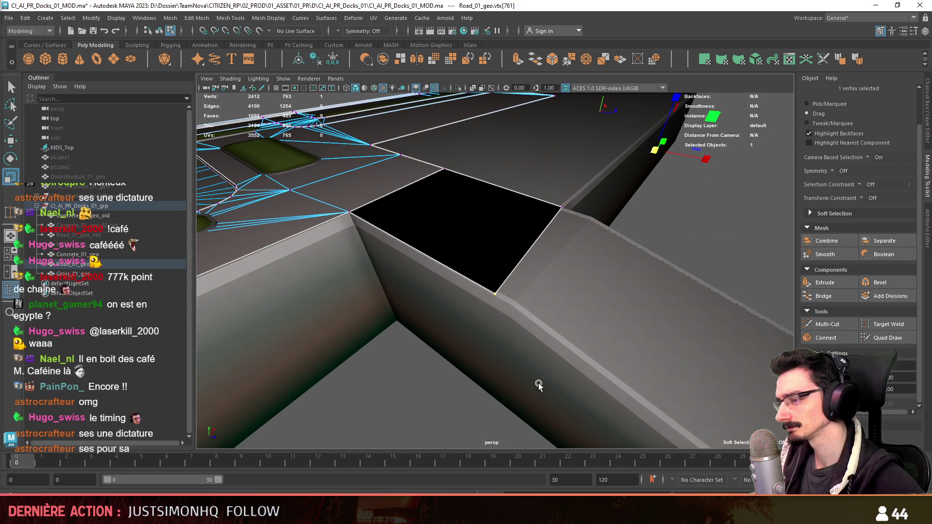
left_click(506, 406)
left_click(374, 88)
mouse_move(381, 106)
left_mouse_down("alt")
mouse_move(477, 279)
mouse_move(531, 333)
left_mouse_up("alt")
key("w")
- Split the black face with an inserted edge and select its new vertex
key("F10")
left_click(521, 202)
mouse_move(521, 202)
left_mouse_down("alt")
mouse_move(546, 291)
mouse_move(552, 185)
left_mouse_up("alt")
key("ctrl+e")
key("F9")
left_click(545, 288)
- Select the face's corner vertex, then the connected road faces around the filled gap
mouse_move(462, 386)
left_mouse_down("alt")
mouse_move(569, 258)
mouse_move(576, 234)
mouse_move(537, 251)
mouse_move(568, 208)
mouse_move(476, 245)
left_mouse_up("alt")
key("F10")
key("F9")
left_click(567, 215)
key("F11")
double_click(474, 246)
mouse_move(347, 253)
left_mouse_down("alt")
mouse_move(339, 260)
mouse_move(399, 337)
mouse_move(450, 253)
left_mouse_up("alt")
key("F10")
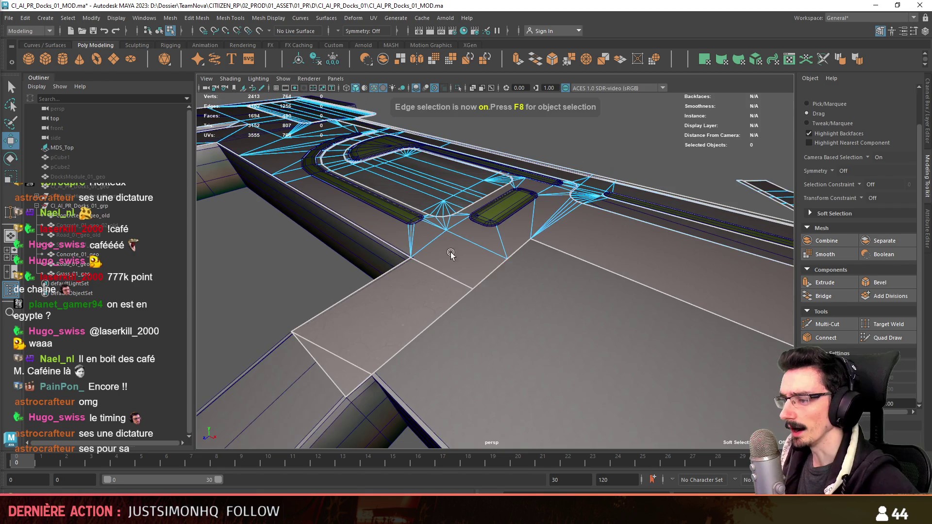
- In the top view, extrude a new face from the strip's right edge and slide it back left
left_click(490, 274)
key("space")
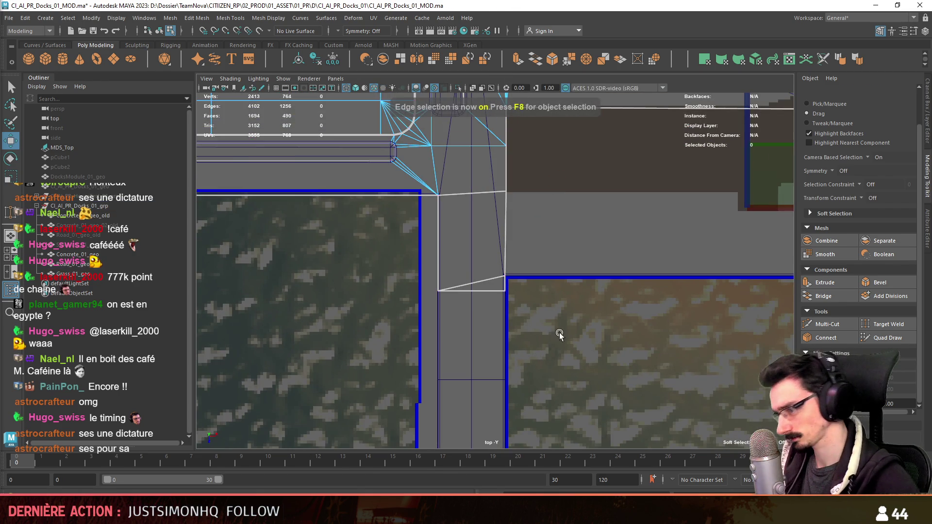
middle_click_drag(560, 336, 516, 377, "alt")
left_click(462, 306)
middle_click_drag(601, 320, 520, 321, "alt")
left_click_drag(423, 273, 722, 274, "shift")
middle_click_drag(722, 274, 540, 296, "alt")
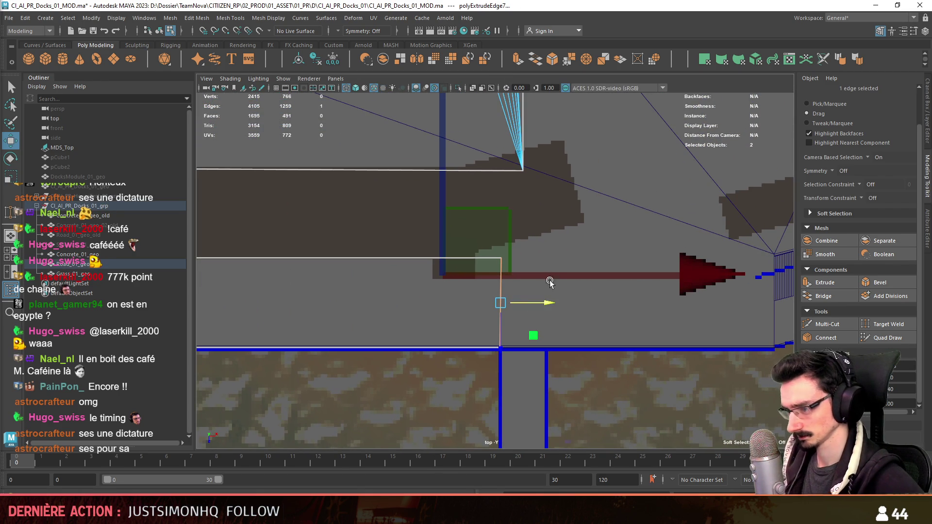
left_click_drag(549, 304, 529, 305)
left_click_drag(525, 305, 526, 305)
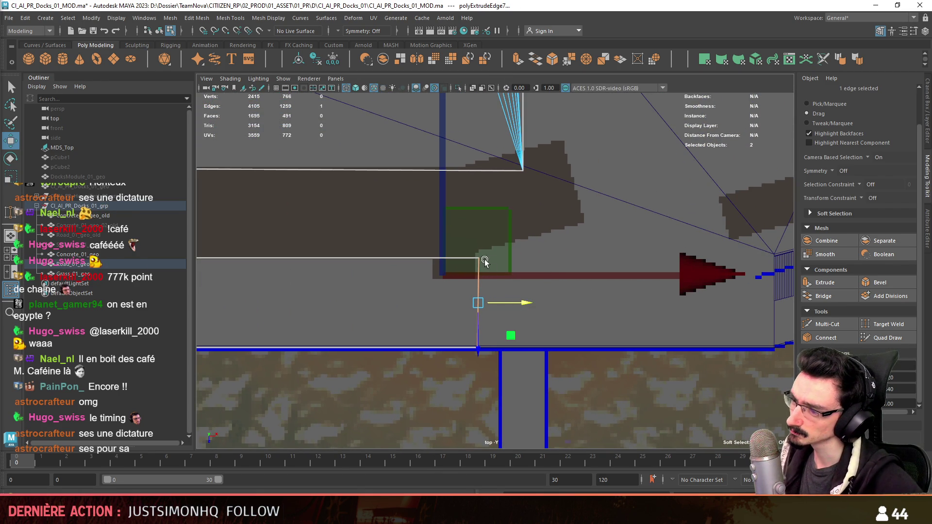
mouse_move(534, 246)
middle_mouse_down("alt")
mouse_move(507, 284)
mouse_move(516, 267)
mouse_move(542, 266)
mouse_move(516, 272)
mouse_move(514, 256)
middle_mouse_up("alt")
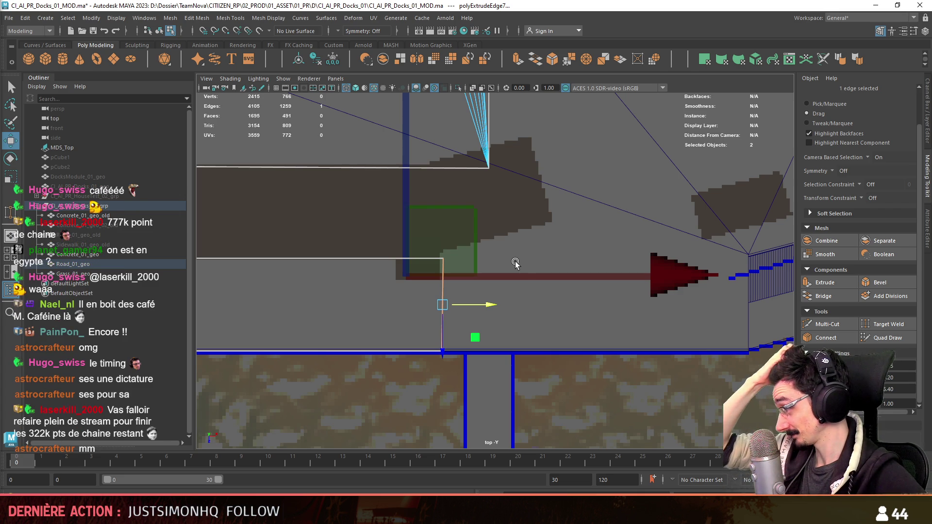
scroll(535, 330, "up", 2)
scroll(535, 324, "up", 1)
- Move one corner vertex of the new face left so its edge slants
key("F9")
left_click(429, 248)
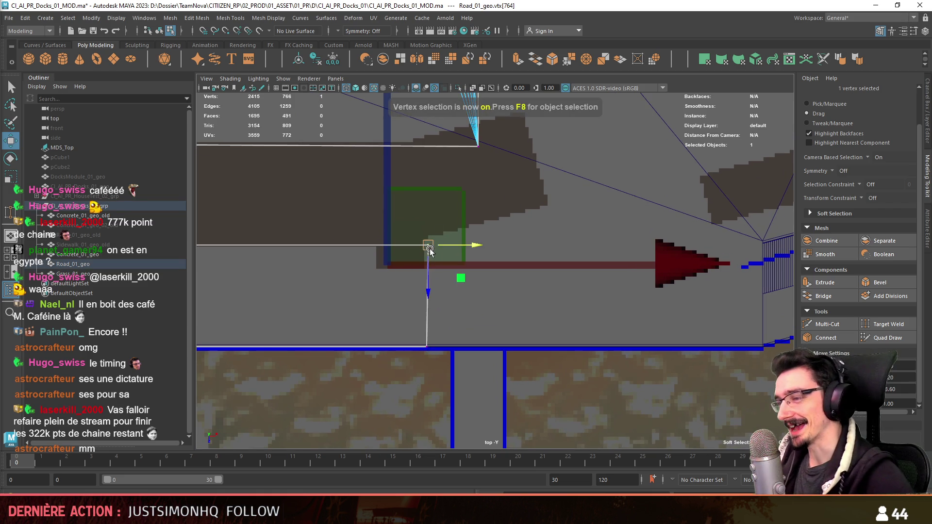
middle_click_drag(430, 248, 455, 273, "alt")
left_click_drag(456, 272, 425, 270)
scroll(512, 287, "up", 2)
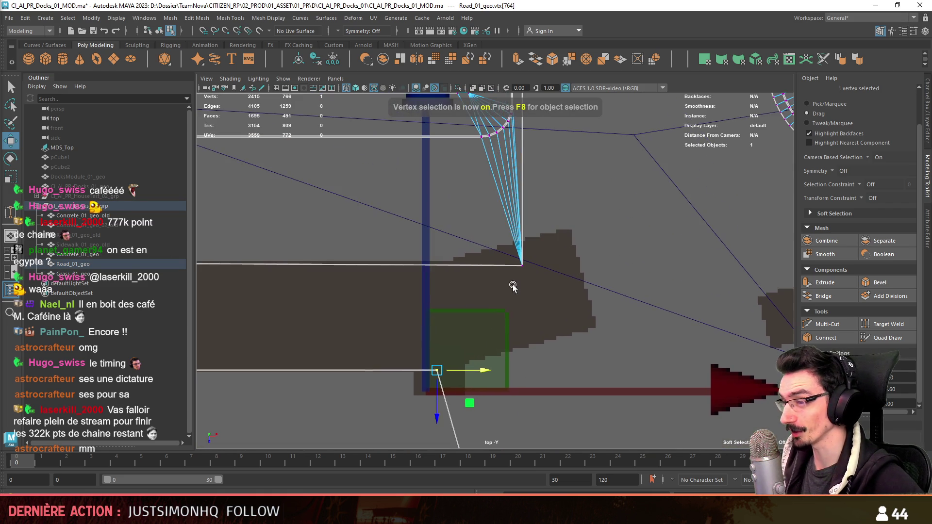
scroll(512, 287, "down", 2)
scroll(543, 291, "up", 2)
scroll(550, 254, "down", 2)
key("F10")
scroll(602, 232, "up", 2)
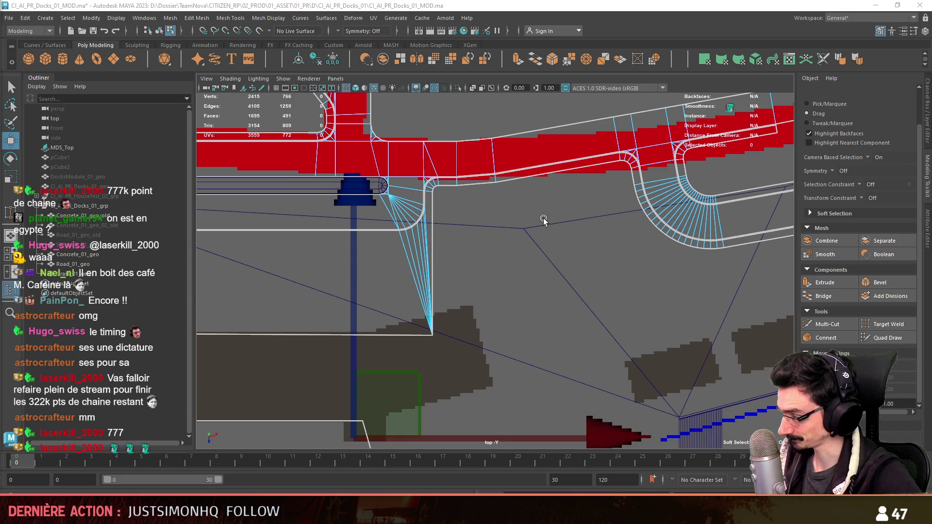
scroll(534, 216, "down", 2)
scroll(563, 312, "down", 2)
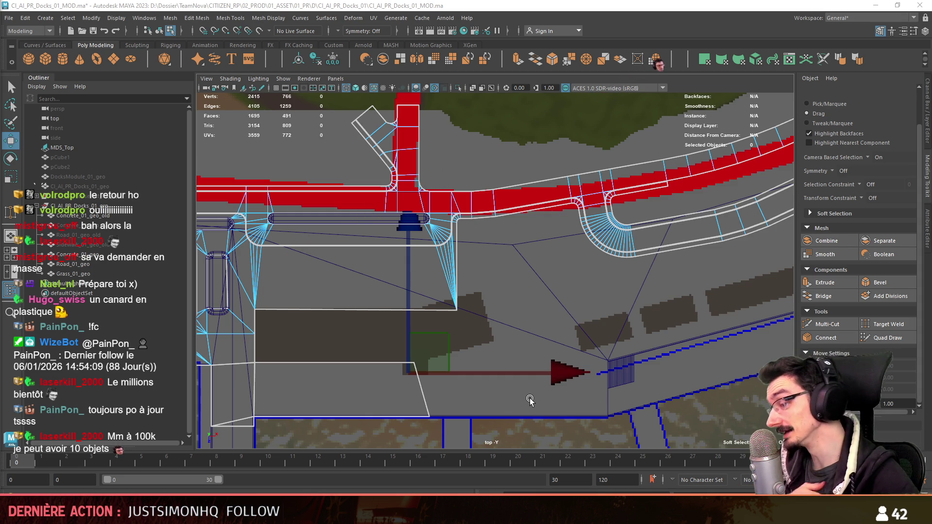
- Select a Road_01_geo edge and snap its pivot to the road's corner vertex
scroll(537, 391, "up", 2)
middle_click_drag(496, 396, 462, 316, "alt")
key("F10")
left_click(410, 333)
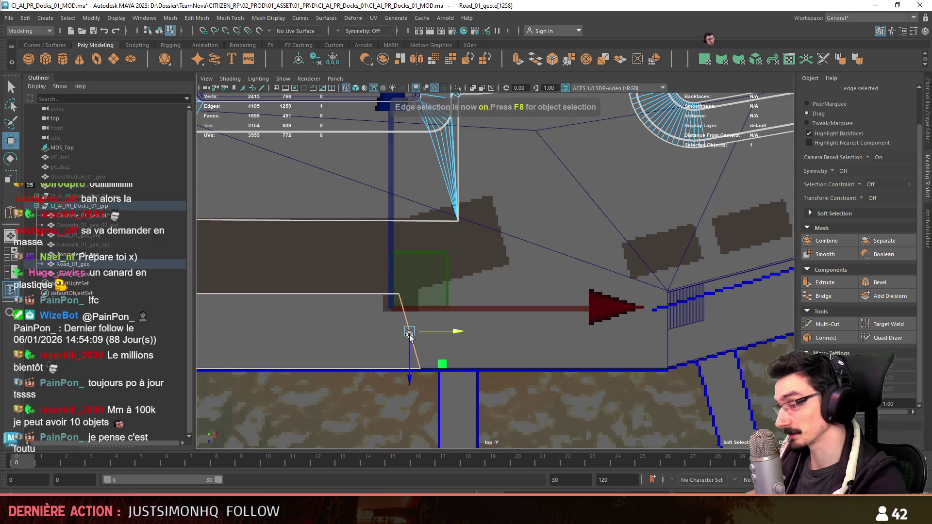
scroll(491, 278, "up", 1)
scroll(491, 278, "up", 1)
mouse_move(525, 267)
middle_mouse_down("alt")
mouse_move(483, 283)
mouse_move(507, 221)
mouse_move(544, 240)
mouse_move(523, 220)
mouse_move(633, 291)
mouse_move(479, 270)
mouse_move(490, 305)
middle_mouse_up("alt")
scroll(634, 292, "down", 1)
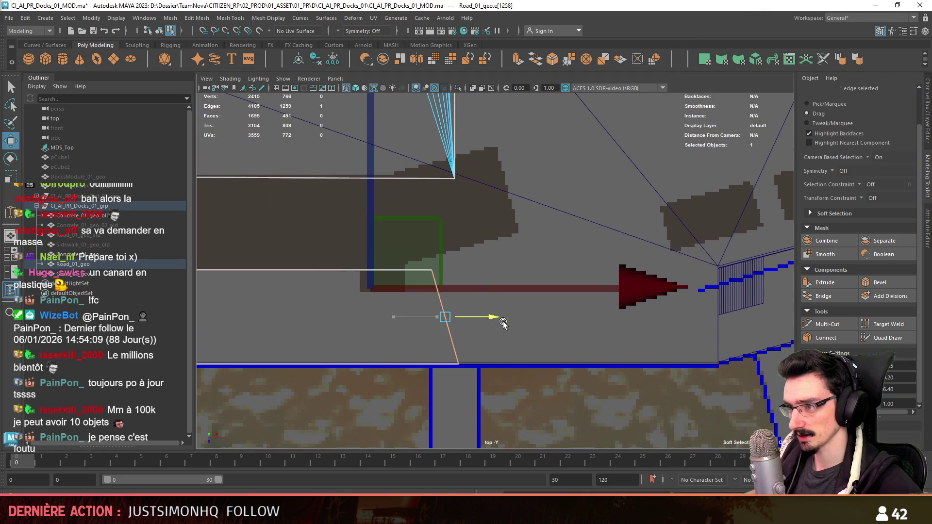
key("ctrl+shift+x")
key("w")
mouse_move(504, 136)
middle_mouse_down("alt")
mouse_move(497, 357)
mouse_move(491, 320)
middle_mouse_up("alt")
key("d")
key("v")
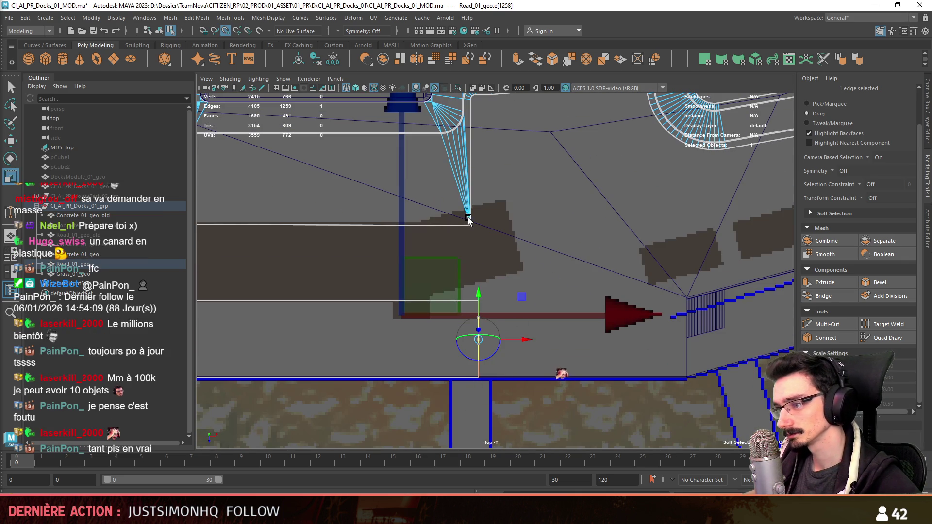
left_click_drag(484, 316, 477, 226)
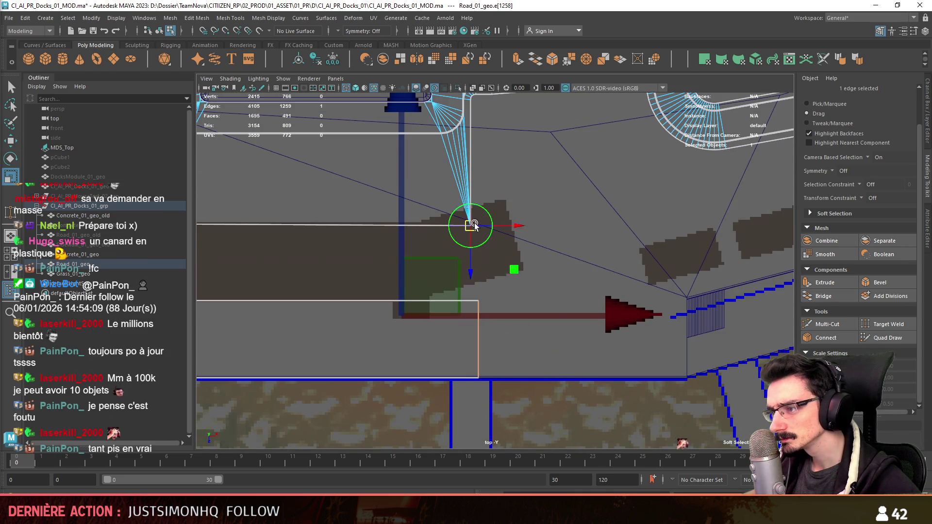
middle_click_drag(477, 225, 489, 216, "alt")
- Move the edge left along X and extrude a new face from it rightward
key("w")
left_click_drag(530, 332, 454, 334)
mouse_move(509, 281)
right_mouse_down("alt")
mouse_move(493, 308)
mouse_move(455, 310)
right_mouse_up("alt")
mouse_move(436, 335)
left_mouse_down("shift")
mouse_move(707, 335)
mouse_move(700, 369)
left_mouse_up("shift")
scroll(641, 287, "up", 2)
- Slide the new face's corner vertex left into place
key("F9")
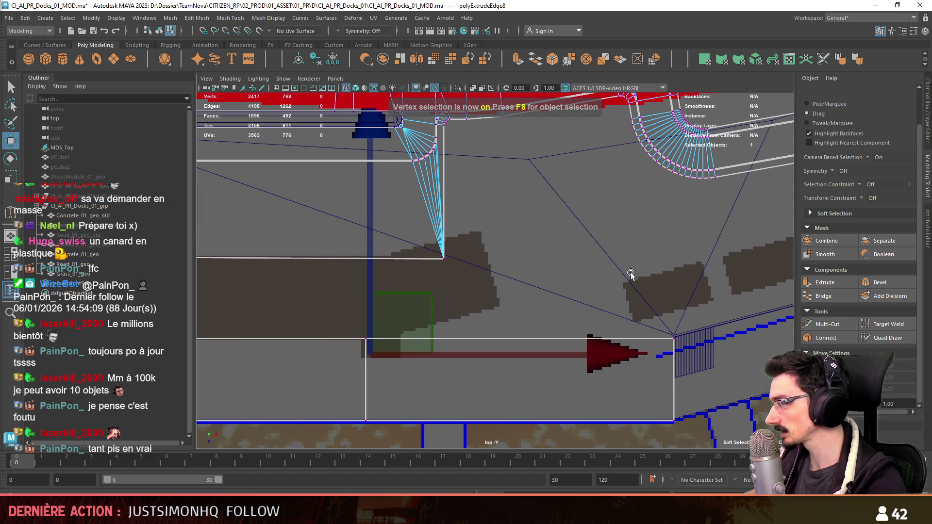
middle_click_drag(576, 285, 586, 266, "alt")
mouse_move(714, 324)
left_mouse_down()
mouse_move(542, 326)
mouse_move(529, 369)
mouse_move(520, 333)
left_mouse_up()
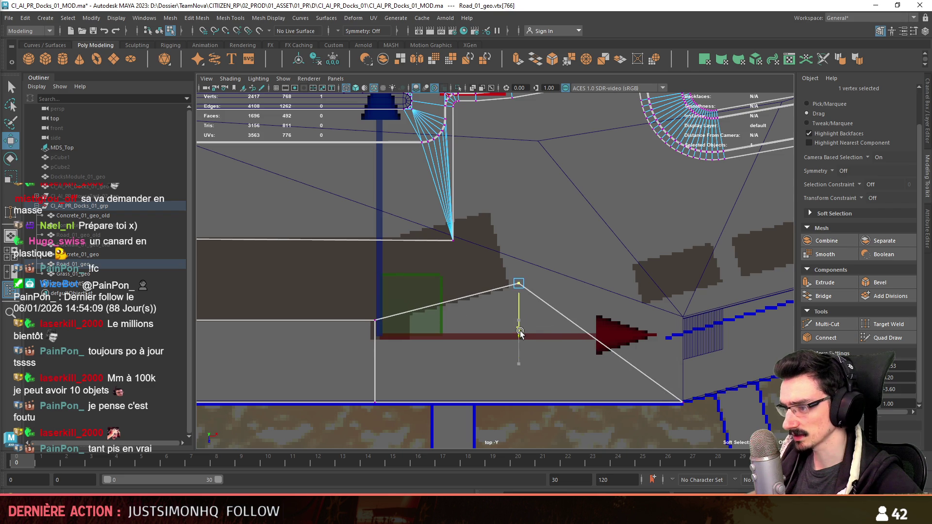
mouse_move(562, 277)
left_mouse_down()
mouse_move(548, 287)
mouse_move(506, 281)
left_mouse_up()
left_click(532, 229)
- Target Weld the new face's lower vertex onto the road's fan point
left_click(888, 324)
middle_click_drag(456, 276, 452, 303, "alt")
left_click_drag(452, 304, 449, 268)
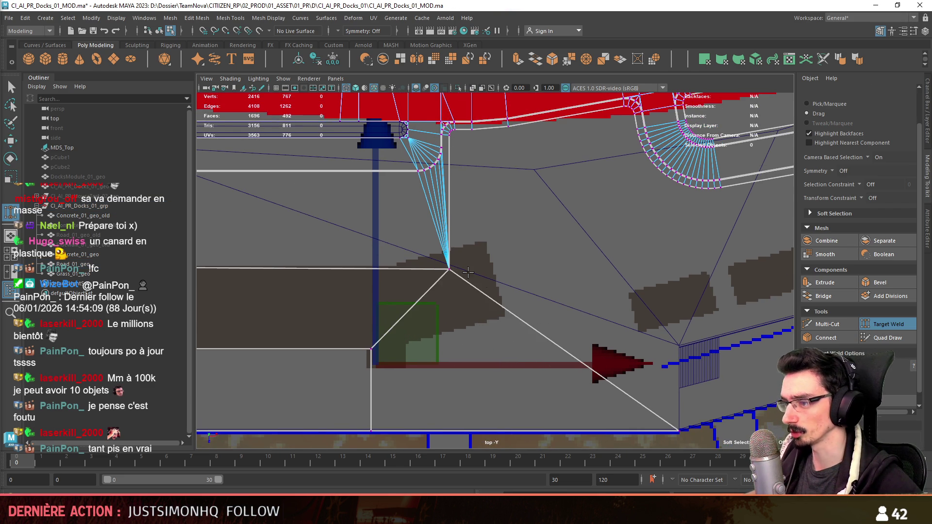
middle_click_drag(448, 268, 434, 278, "alt")
key("w")
key("F10")
right_click_drag(563, 293, 525, 240, "alt")
mouse_move(526, 240)
middle_mouse_down("alt")
mouse_move(518, 286)
mouse_move(479, 273)
middle_mouse_up("alt")
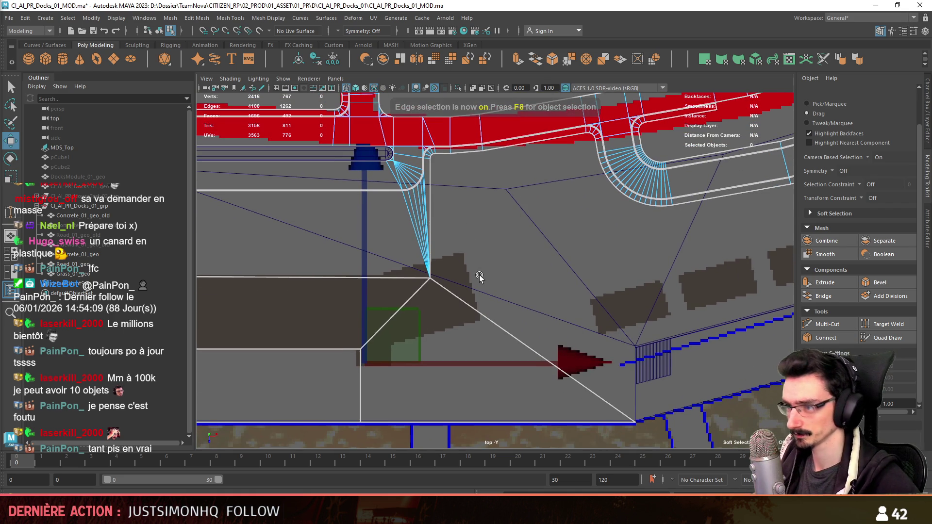
- In the perspective view, Multi-Cut a new edge from the corner vertex across the road strip
left_click(429, 193)
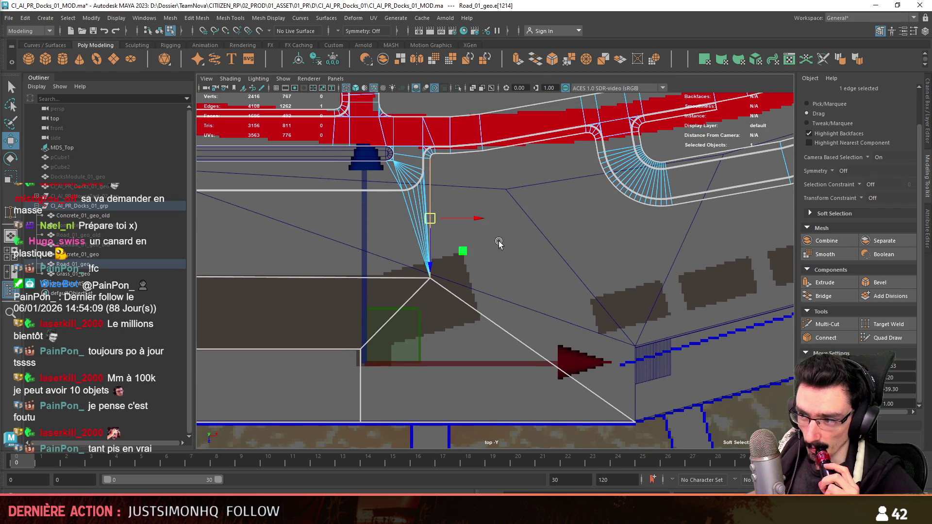
key("space")
key("space")
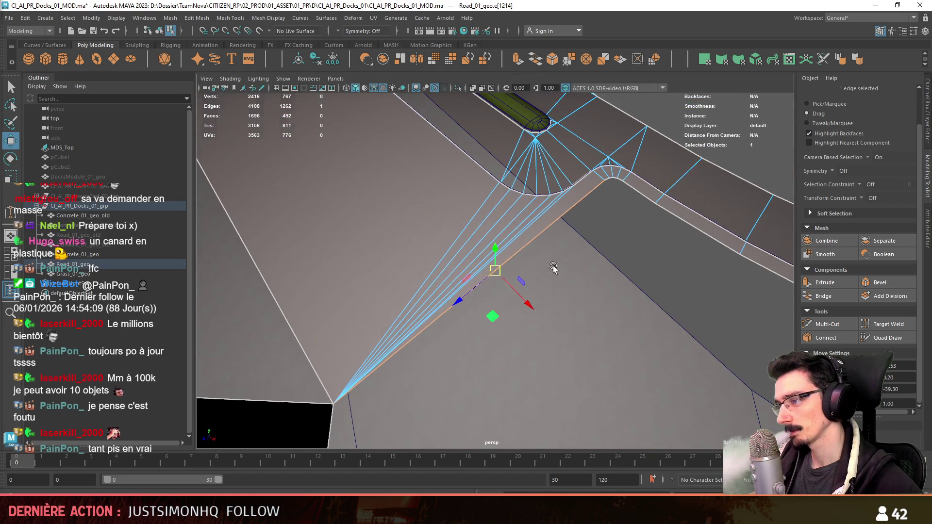
key("F8")
scroll(588, 276, "up", 2)
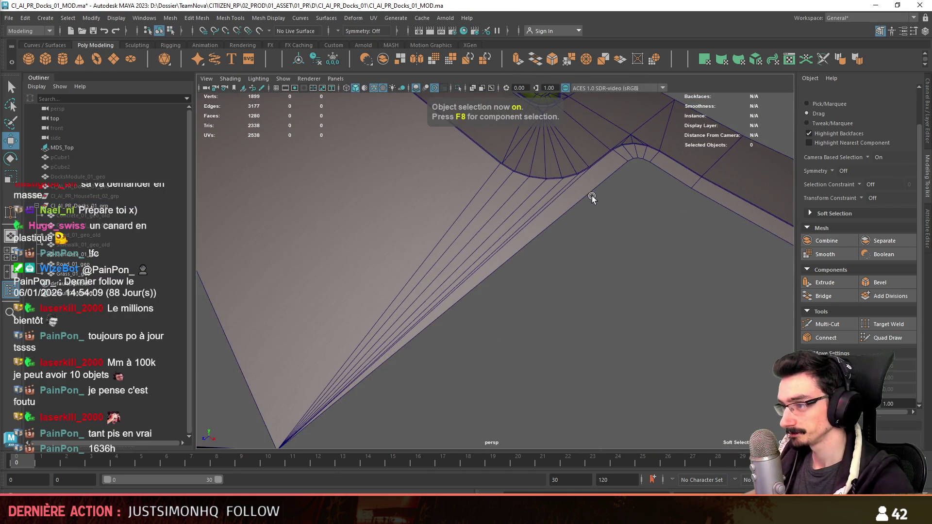
key("F9")
scroll(606, 262, "up", 2)
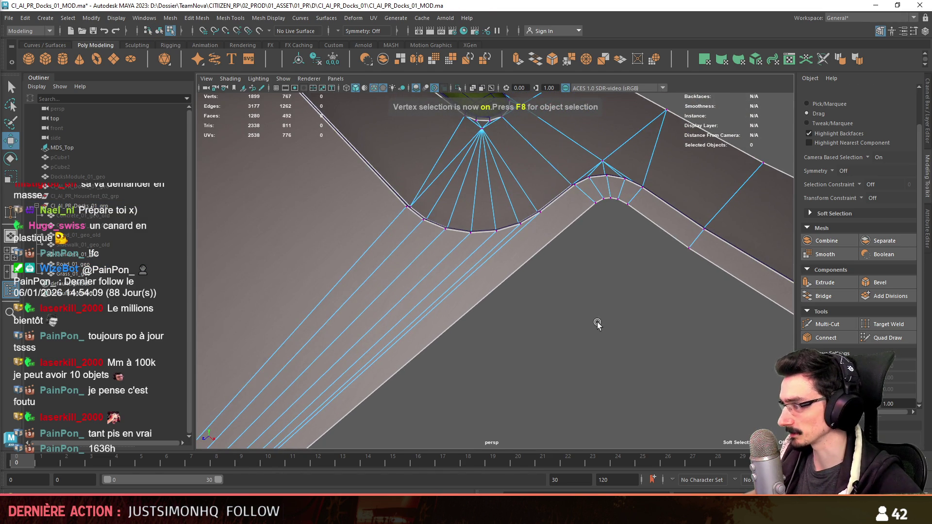
right_click_drag(589, 325, 758, 300, "shift")
left_click(539, 212)
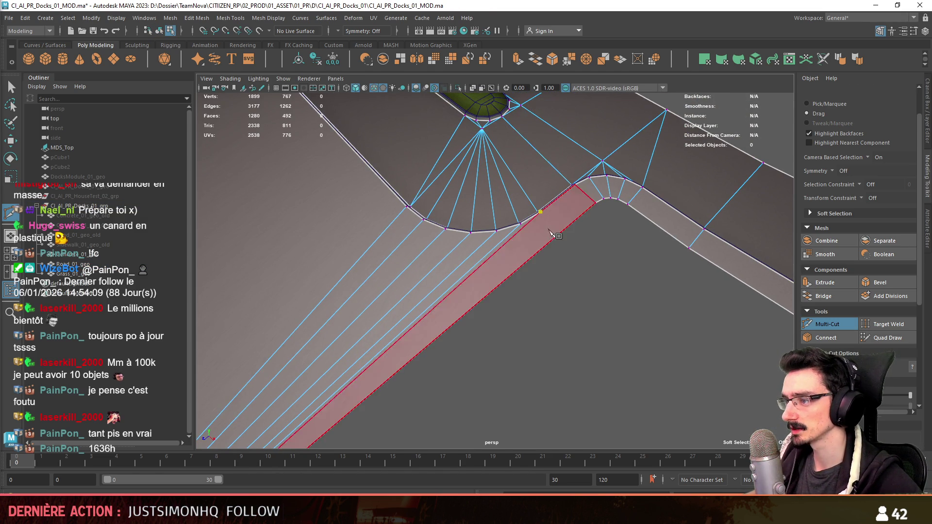
mouse_move(578, 261)
left_mouse_down("alt")
mouse_move(535, 286)
mouse_move(548, 280)
mouse_move(651, 319)
mouse_move(530, 311)
mouse_move(537, 257)
left_mouse_up("alt")
key("F9")
- Check a road-corner vertex, then select a thin road face beside the new cut
key("w")
left_click(548, 280)
key("w")
mouse_move(546, 308)
left_mouse_down("alt")
mouse_move(500, 374)
mouse_move(508, 349)
mouse_move(545, 318)
mouse_move(572, 339)
mouse_move(485, 295)
mouse_move(540, 302)
mouse_move(514, 292)
mouse_move(545, 318)
mouse_move(534, 326)
left_mouse_up("alt")
key("F10")
key("F11")
left_click(450, 326)
- Grow the face selection across the road area, then reselect the road mesh for edge editing
mouse_move(450, 326)
left_mouse_down("alt")
mouse_move(505, 308)
mouse_move(534, 311)
left_mouse_up("alt")
key("shift+period")
key("shift+period")
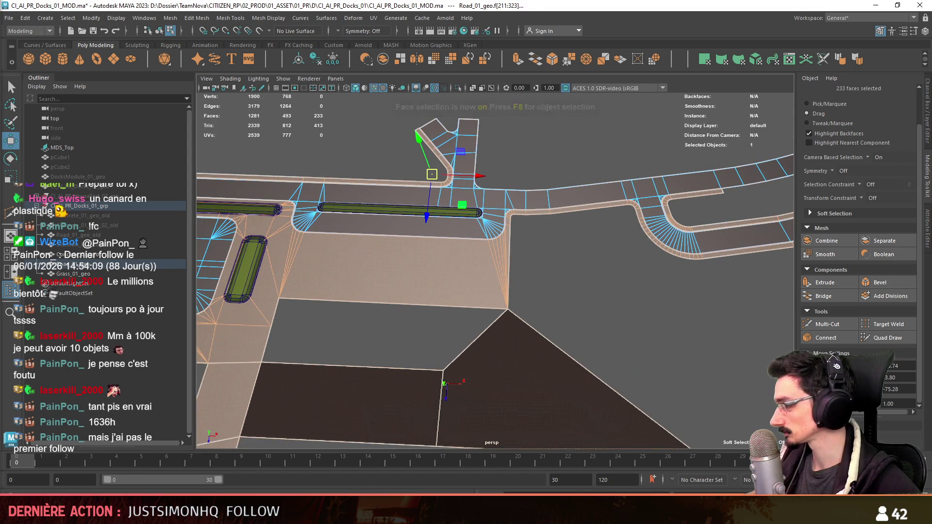
left_click(602, 315)
key("F8")
mouse_move(602, 315)
left_mouse_down("alt")
mouse_move(524, 296)
mouse_move(491, 222)
mouse_move(514, 281)
mouse_move(578, 258)
left_mouse_up("alt")
left_click(519, 299)
key("F10")
- In the maximized top view, extrude the slab's vertical border edge into a new face toward the road
key("space")
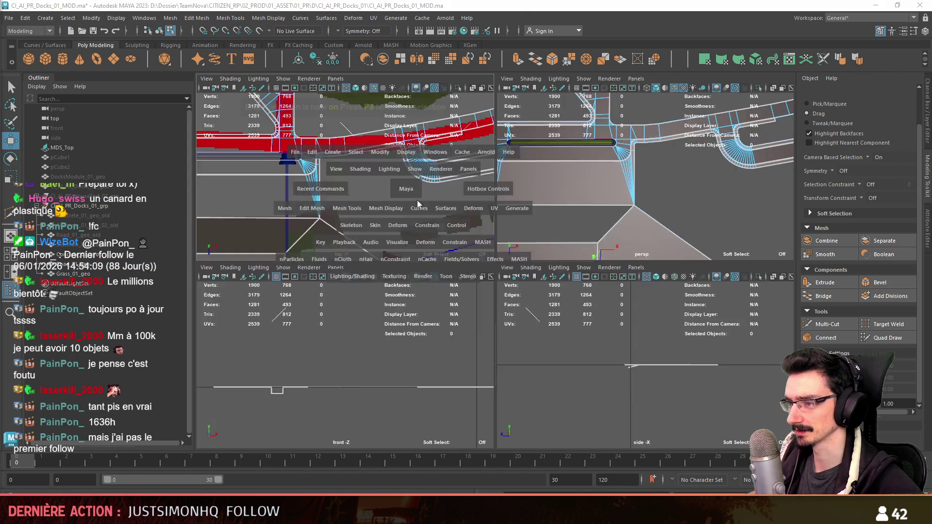
key("space")
left_click(453, 192)
middle_click_drag(453, 192, 445, 238, "alt")
mouse_move(491, 238)
left_mouse_down("shift")
mouse_move(580, 236)
mouse_move(546, 238)
left_mouse_up("shift")
middle_click_drag(546, 238, 581, 334, "alt")
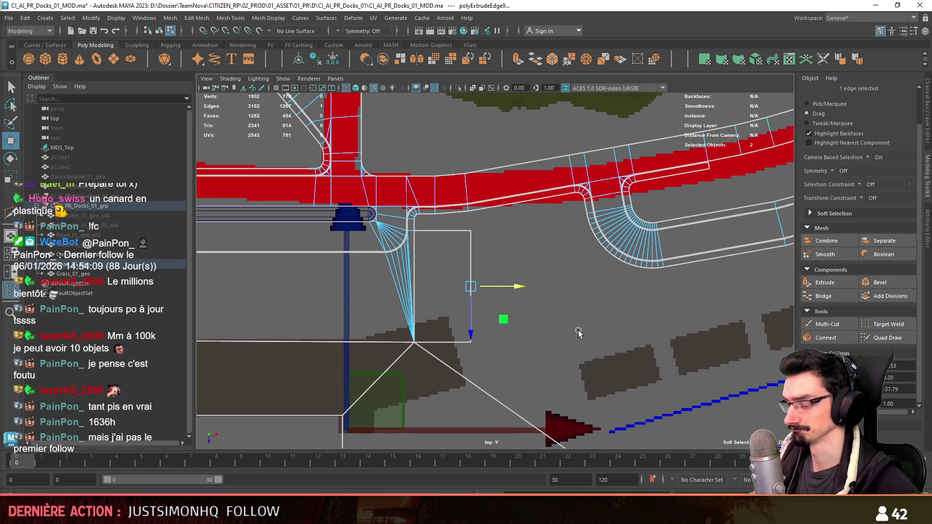
mouse_move(555, 296)
middle_mouse_down("alt")
mouse_move(547, 324)
mouse_move(566, 285)
mouse_move(610, 258)
middle_mouse_up("alt")
- Pan around the top view to check the new slab face, then return to the perspective camera
scroll(602, 286, "up", 1)
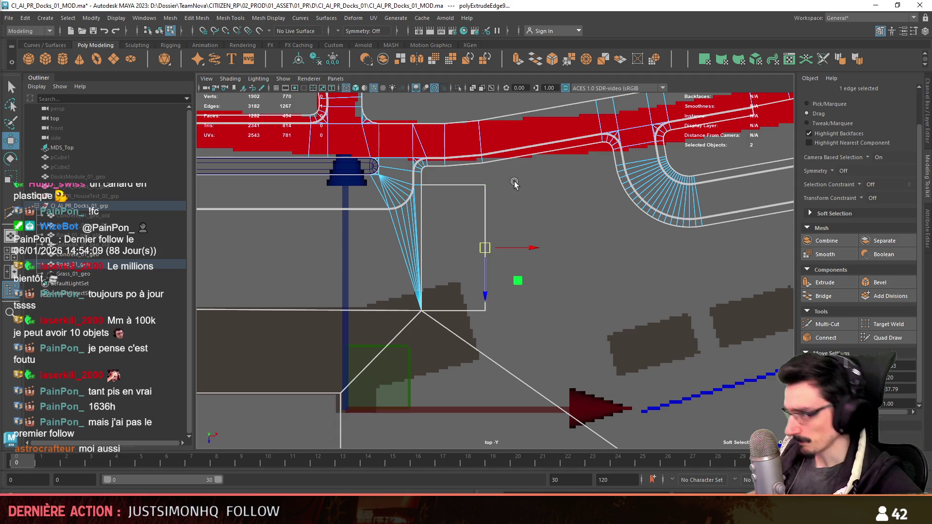
middle_click_drag(590, 202, 567, 253, "alt")
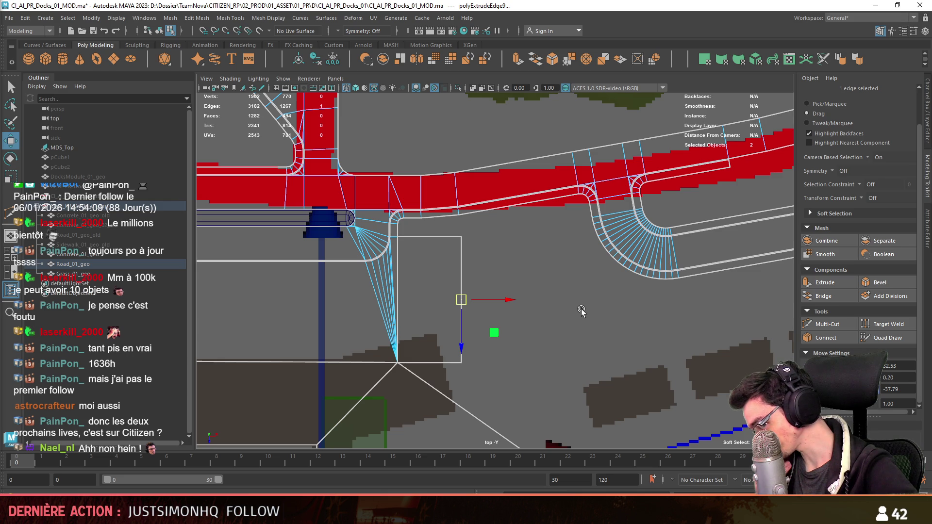
mouse_move(582, 309)
middle_mouse_down("alt")
mouse_move(508, 279)
mouse_move(513, 297)
middle_mouse_up("alt")
key("F9")
scroll(509, 296, "down", 3)
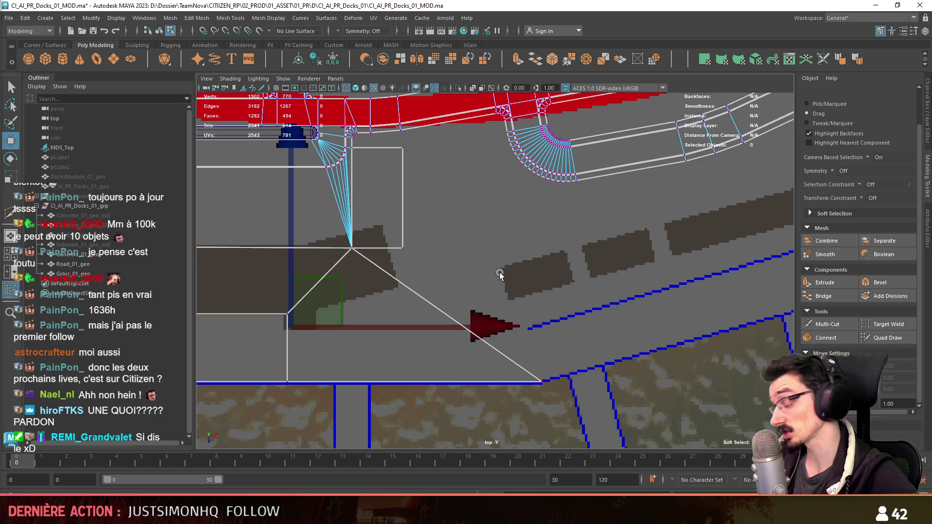
mouse_move(461, 282)
middle_mouse_down("alt")
mouse_move(465, 304)
mouse_move(464, 266)
mouse_move(428, 253)
mouse_move(594, 194)
middle_mouse_up("alt")
key("F10")
scroll(465, 281, "up", 2)
key("space")
key("space")
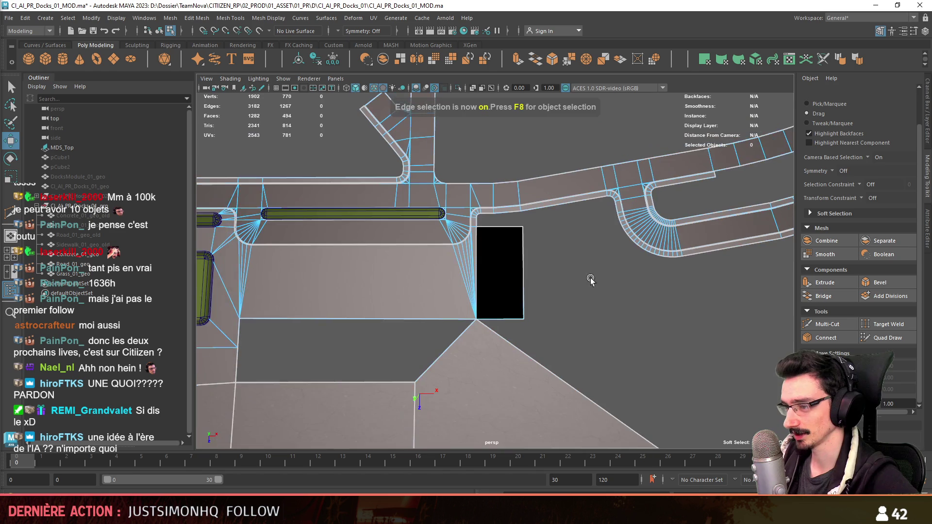
- Select Road_01_geo and inspect the new quad's border edge at the road curve
middle_click_drag(492, 276, 466, 265, "alt")
key("F8")
left_click(466, 265)
key("F11")
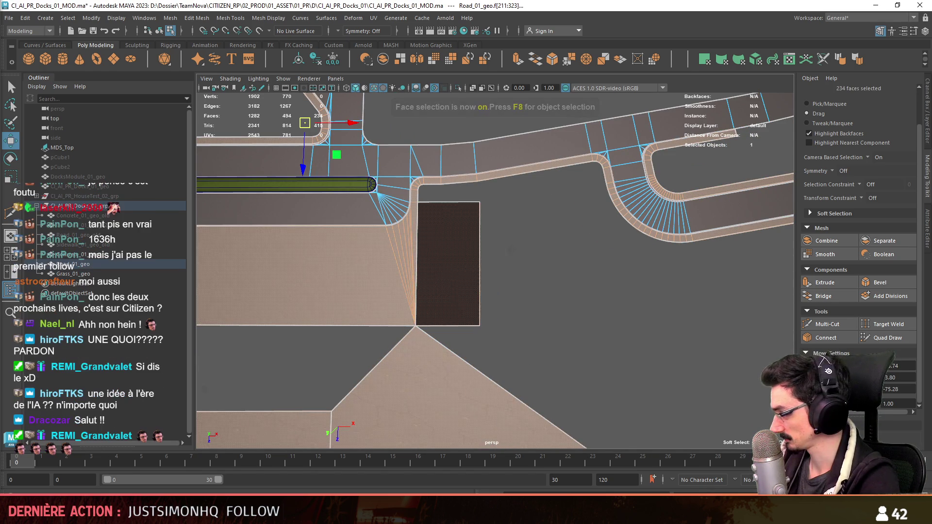
left_click_drag(719, 369, 719, 335, "alt")
key("F8")
key("F10")
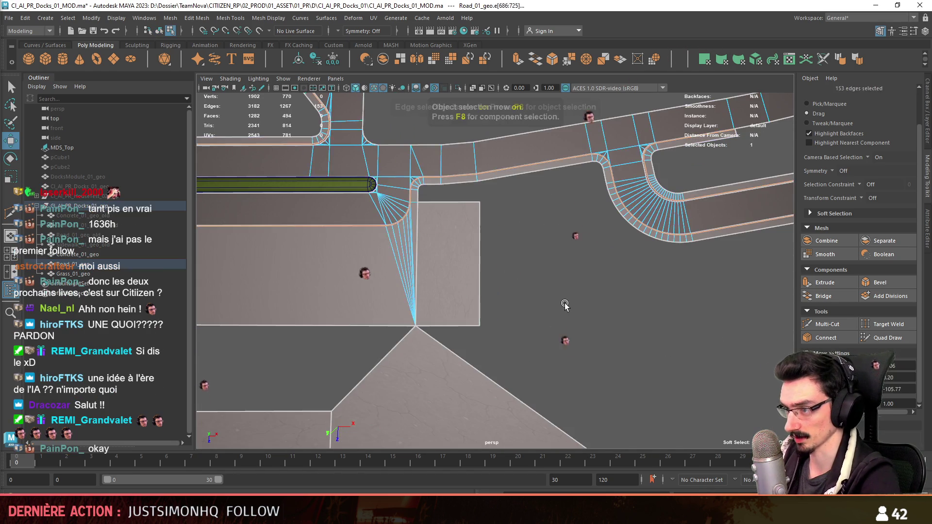
mouse_move(586, 270)
left_mouse_down("alt")
mouse_move(531, 354)
mouse_move(494, 314)
mouse_move(552, 279)
mouse_move(489, 284)
mouse_move(495, 298)
mouse_move(565, 277)
mouse_move(566, 287)
mouse_move(466, 291)
mouse_move(528, 350)
mouse_move(462, 356)
mouse_move(498, 321)
mouse_move(511, 321)
left_mouse_up("alt")
left_click(471, 290)
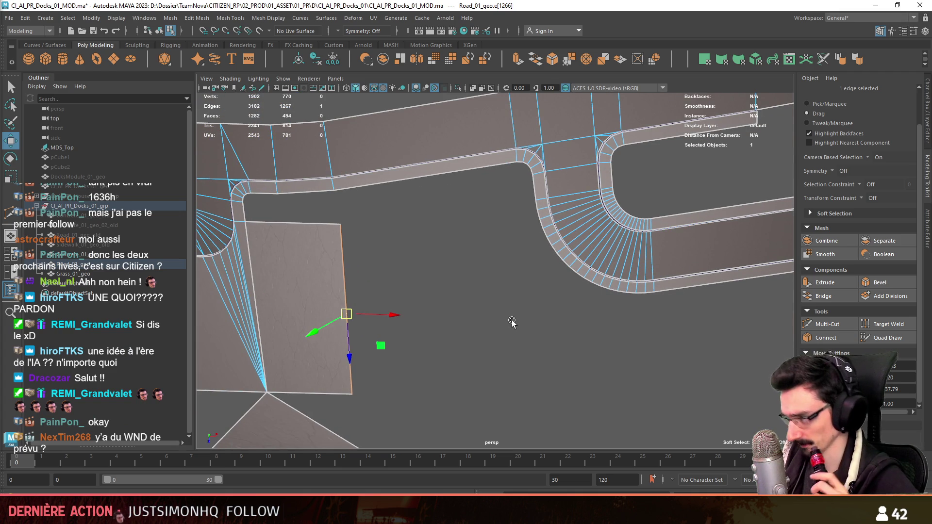
left_click(514, 318)
mouse_move(514, 310)
right_mouse_down("alt")
mouse_move(559, 330)
mouse_move(654, 345)
right_mouse_up("alt")
- Scale the nine bottom-edge curve vertices flat into a straight line
key("F9")
mouse_move(651, 344)
left_mouse_down("alt")
mouse_move(531, 344)
mouse_move(489, 291)
mouse_move(609, 324)
mouse_move(494, 287)
left_mouse_up("alt")
key("r")
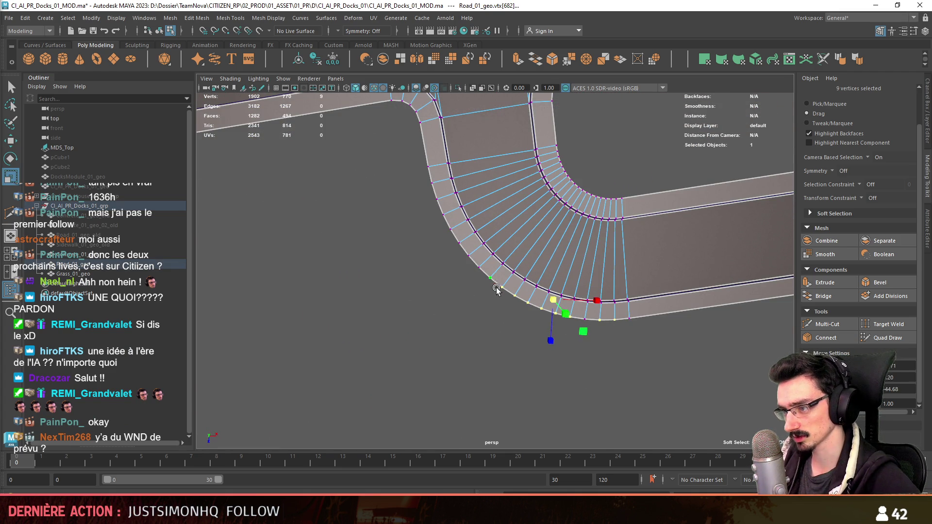
mouse_move(547, 301)
left_mouse_down()
mouse_move(614, 318)
mouse_move(699, 316)
mouse_move(754, 270)
mouse_move(564, 301)
left_mouse_up()
mouse_move(638, 281)
left_mouse_down()
mouse_move(457, 306)
mouse_move(500, 309)
left_mouse_up()
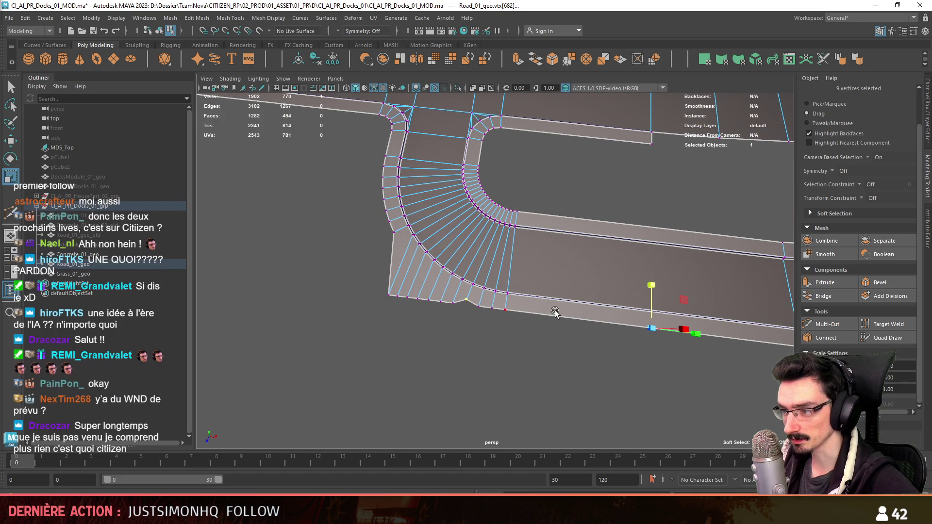
- Select the column of left-edge road vertices and straighten them into a line
left_click_drag(654, 314, 471, 331, "alt")
left_click(416, 245)
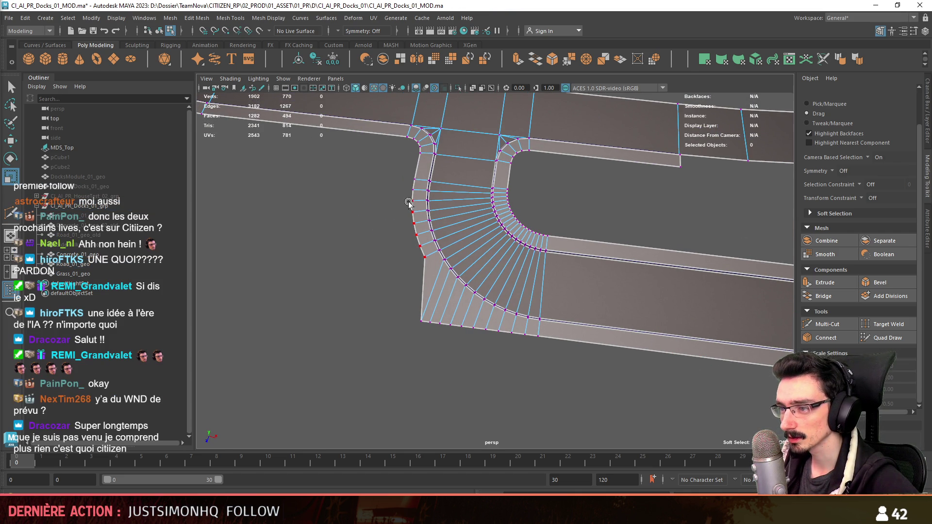
left_click_drag(411, 180, 411, 177)
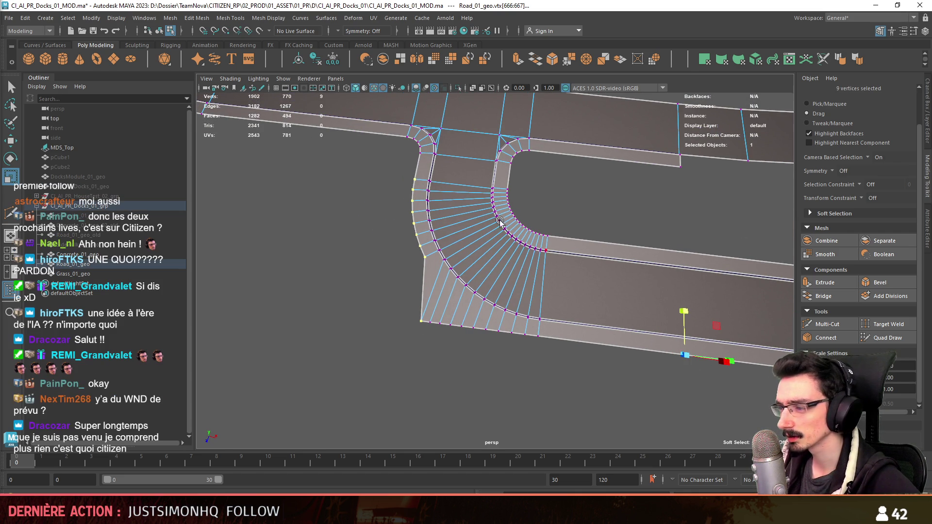
key("ctrl+z")
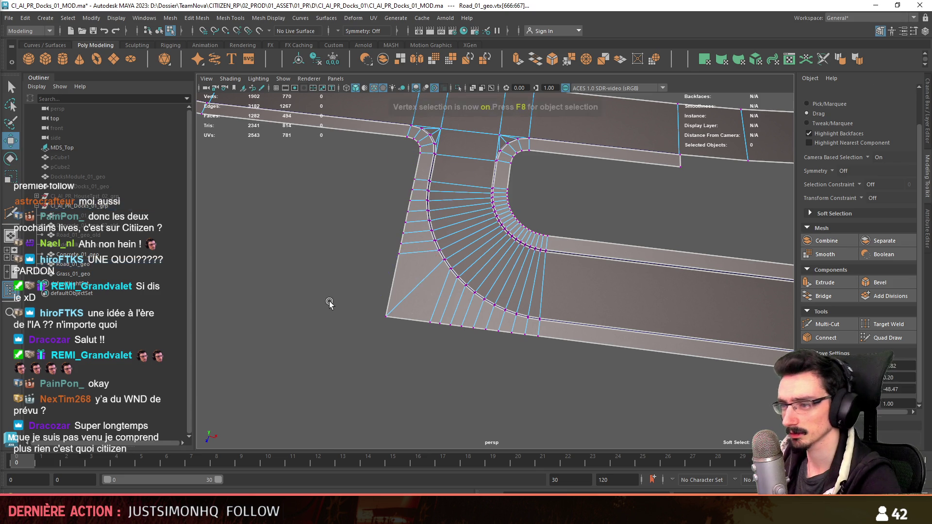
scroll(329, 303, "up", 2)
- Target Weld the left-edge, bottom-edge and fan vertices into the road's corner vertex
left_click(888, 324)
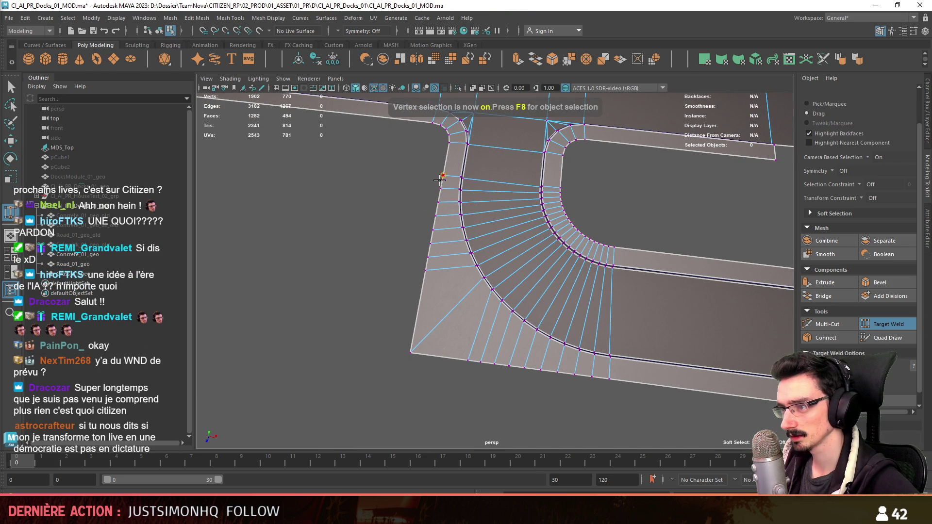
left_click_drag(437, 203, 425, 270)
left_click_drag(416, 302, 411, 353)
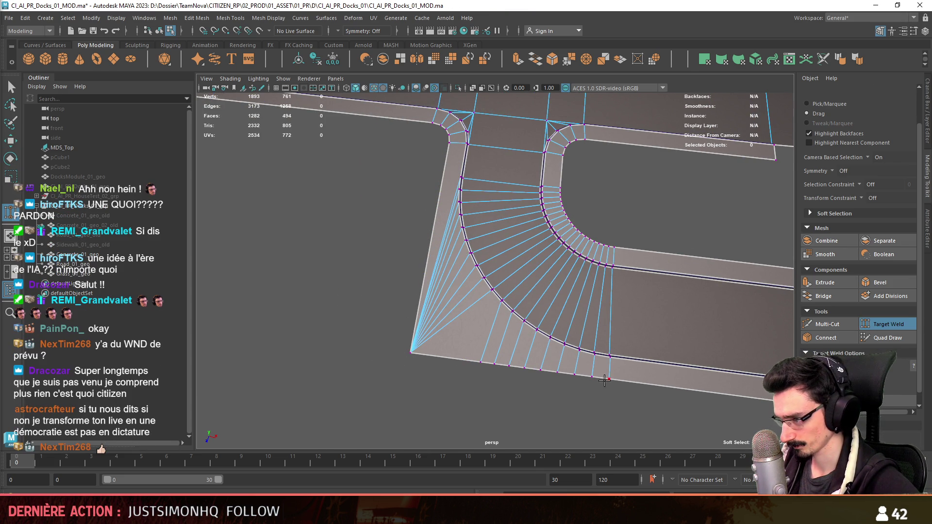
left_click_drag(556, 376, 411, 353)
mouse_move(409, 386)
left_mouse_down("alt")
mouse_move(504, 371)
mouse_move(555, 374)
mouse_move(574, 327)
mouse_move(543, 308)
mouse_move(473, 322)
mouse_move(467, 308)
left_mouse_up("alt")
key("w")
- Multi-Cut a new edge across the road's bend from a point on its edge
key("F8")
left_click(574, 326)
right_click_drag(467, 309, 555, 359, "alt")
mouse_move(555, 359)
left_mouse_down("alt")
mouse_move(512, 216)
mouse_move(489, 358)
left_mouse_up("alt")
right_click_drag(489, 358, 671, 357, "alt")
left_click(828, 324)
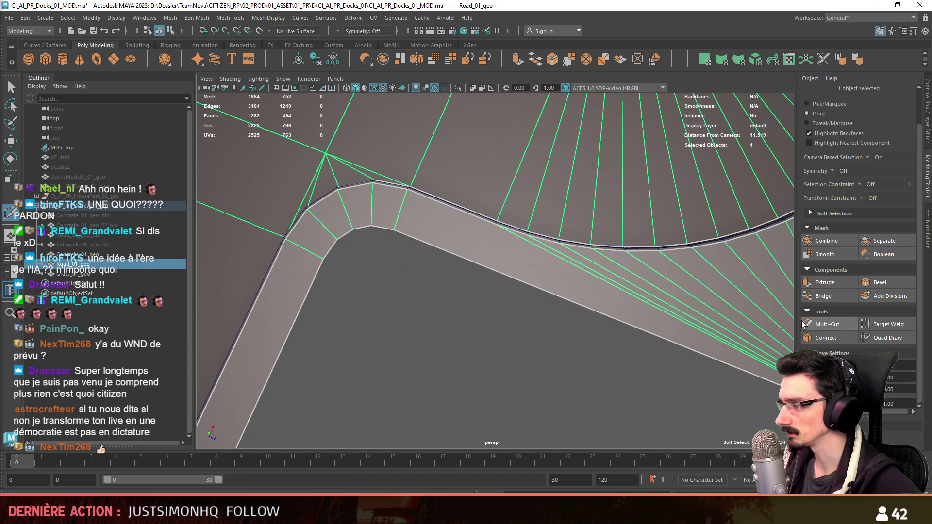
left_click(495, 225)
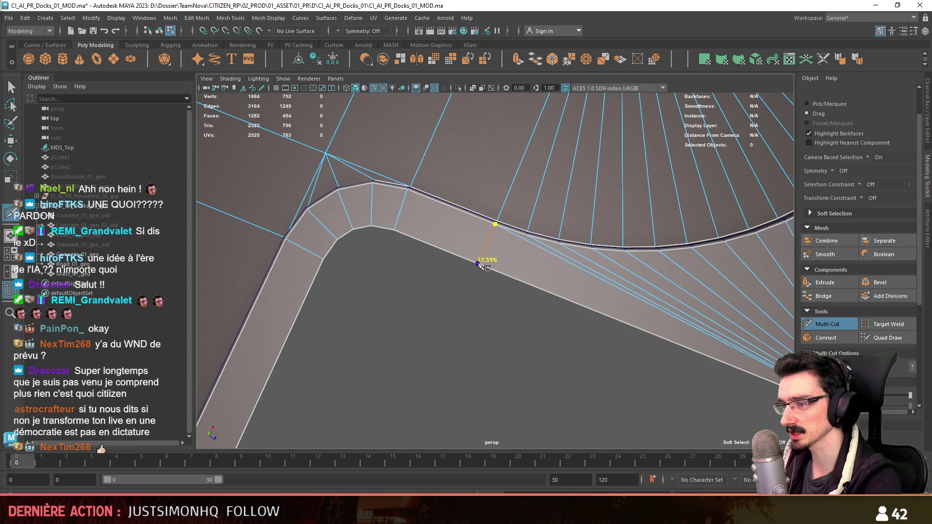
key("F9")
- Scale the new cut vertex into line with the neighbouring edge vertex and check it from the side
key("w")
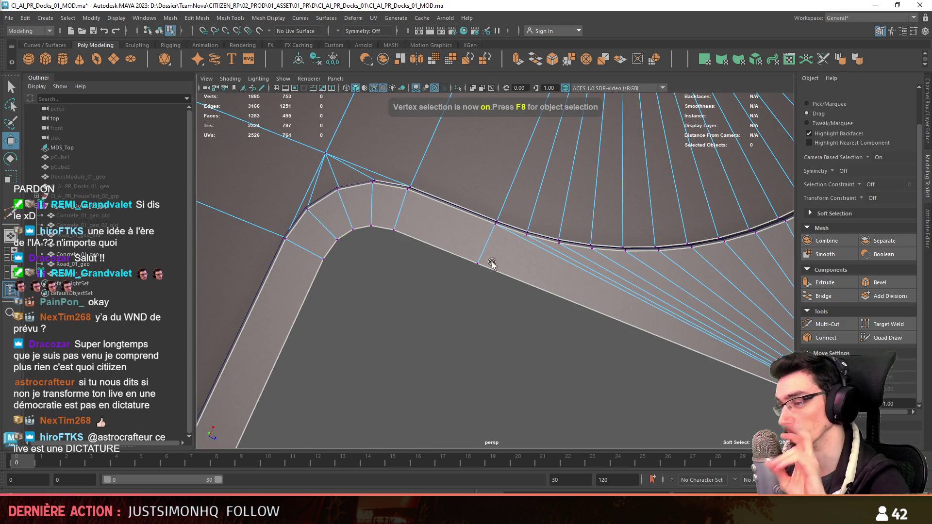
left_click(480, 266)
left_click_drag(484, 272, 475, 265, "alt")
key("r")
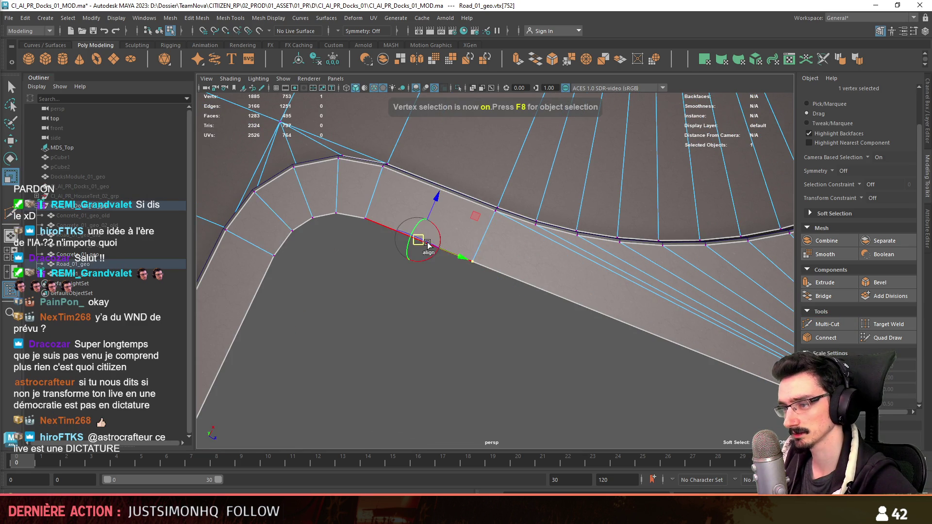
left_click_drag(420, 240, 481, 214)
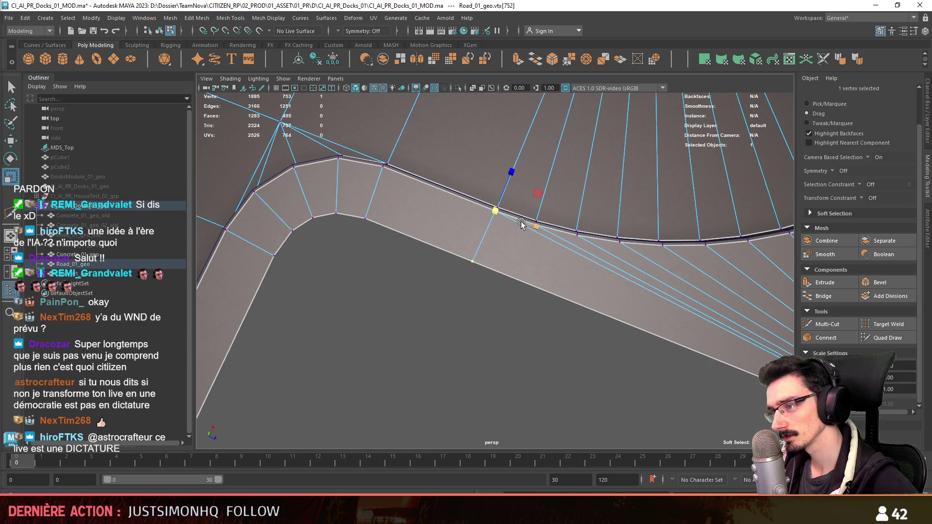
mouse_move(482, 313)
left_mouse_down("alt")
mouse_move(418, 287)
mouse_move(426, 287)
mouse_move(440, 335)
mouse_move(415, 326)
mouse_move(459, 336)
mouse_move(470, 308)
mouse_move(433, 276)
mouse_move(441, 293)
mouse_move(432, 296)
mouse_move(470, 291)
left_mouse_up("alt")
key("F8")
left_click(441, 293)
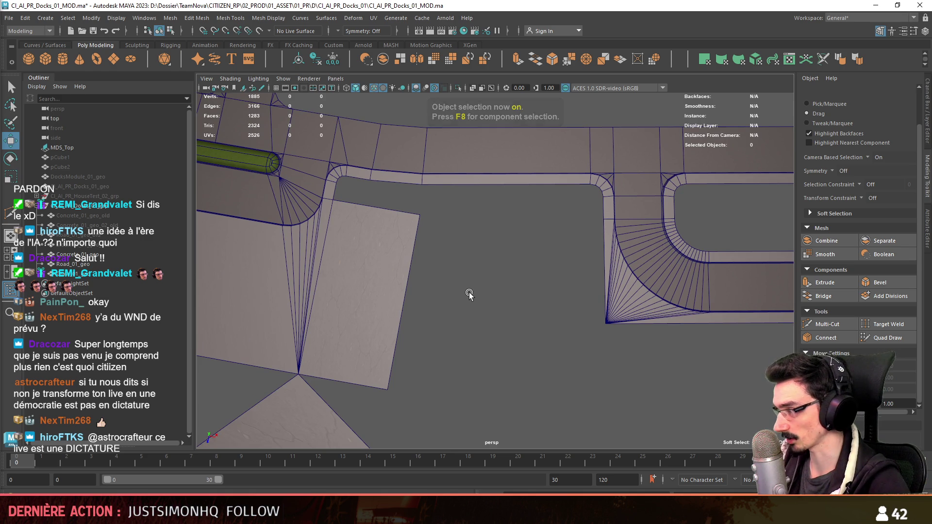
mouse_move(465, 292)
left_mouse_down("alt")
mouse_move(483, 313)
mouse_move(381, 273)
left_mouse_up("alt")
- Bridge the slab's right edge and the road's inner edge with a new face
key("F10")
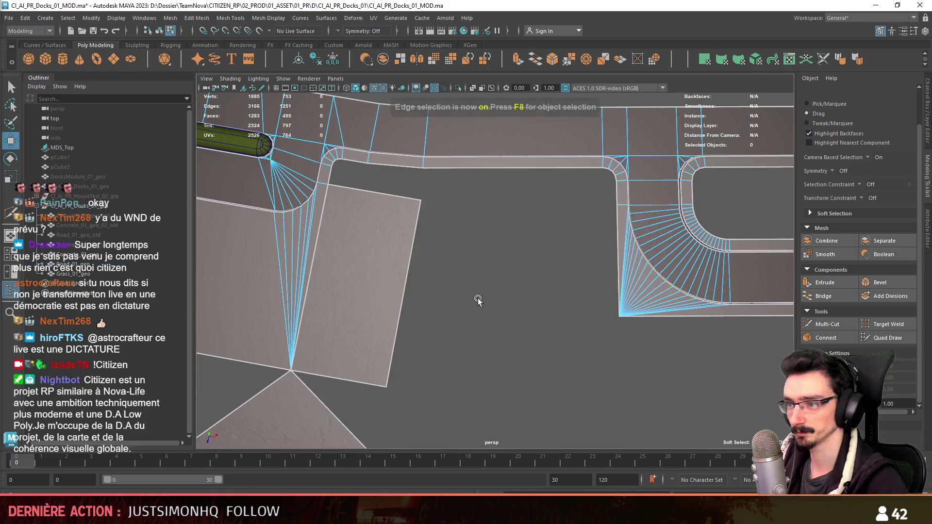
scroll(480, 301, "down", 5)
scroll(485, 284, "down", 3)
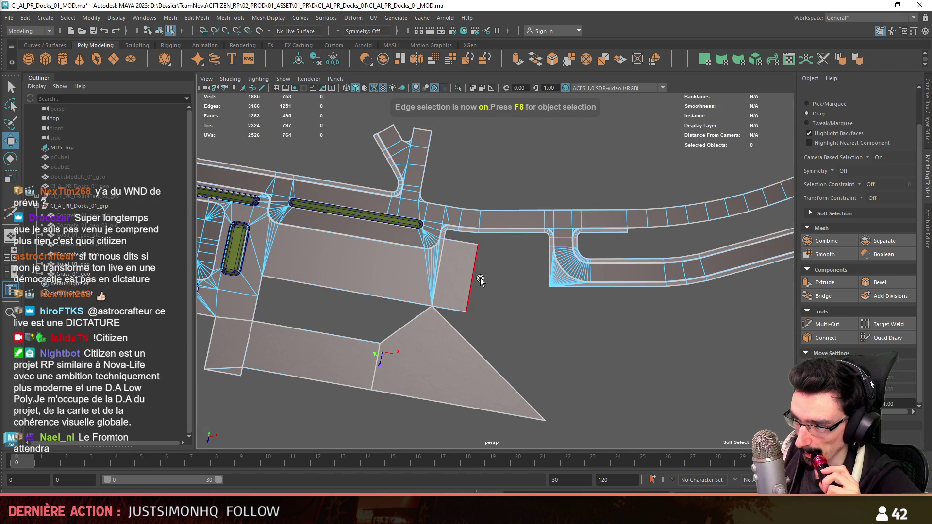
scroll(477, 275, "up", 3)
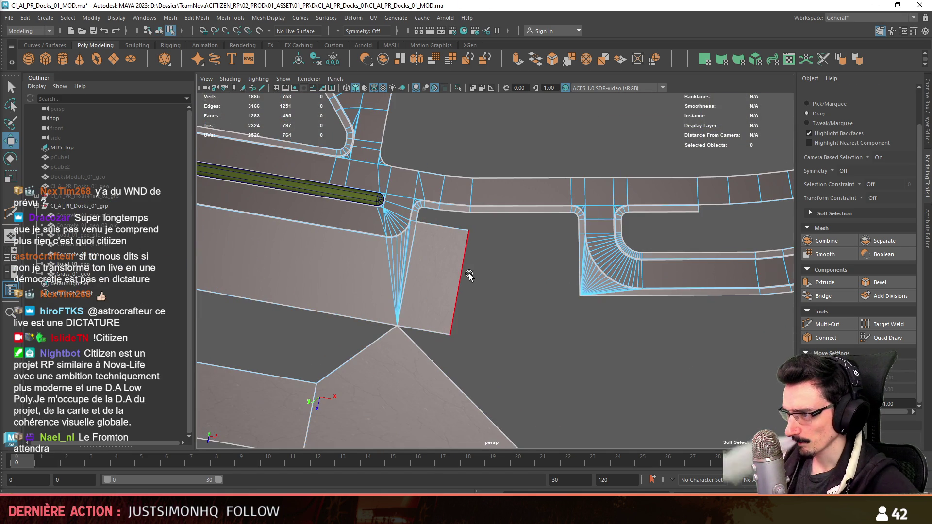
left_click(467, 273)
left_click(583, 268, "shift")
left_click(820, 296)
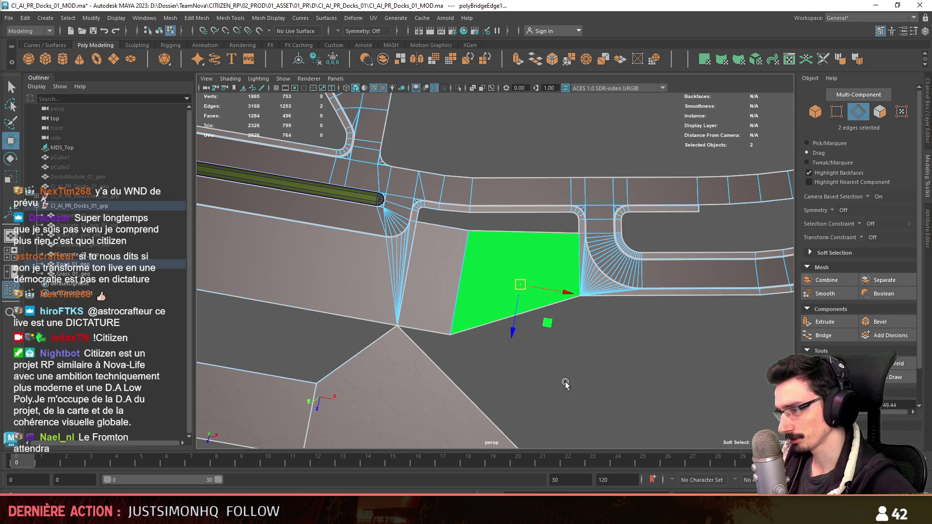
left_click_drag(573, 311, 543, 300, "alt")
- Apply an existing material to the road mesh and its new face, with textured shading on
key("F8")
right_click_drag(543, 300, 537, 480)
mouse_move(537, 479)
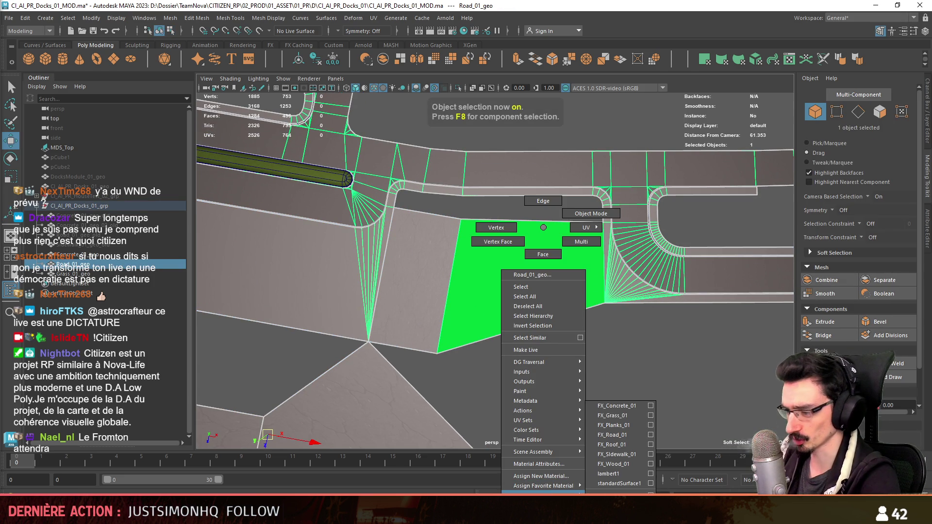
left_click(614, 411)
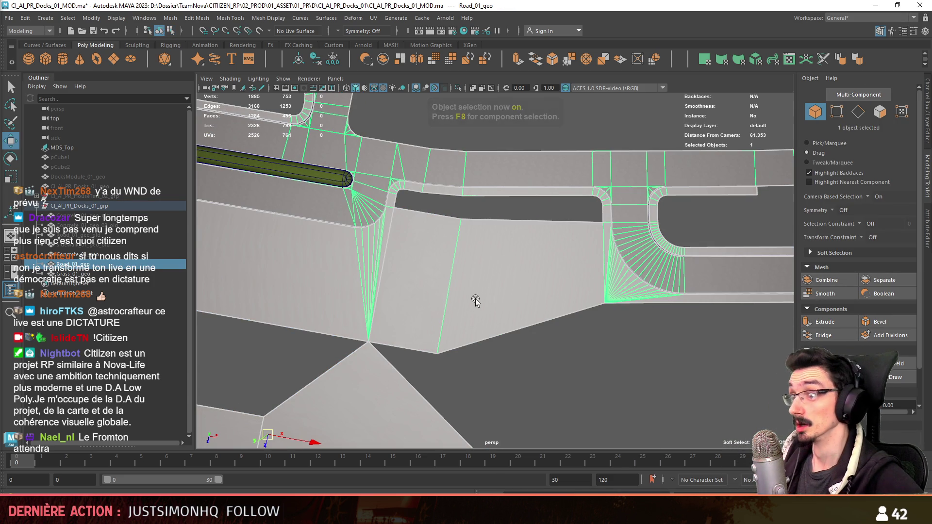
key("6")
scroll(515, 322, "up", 1)
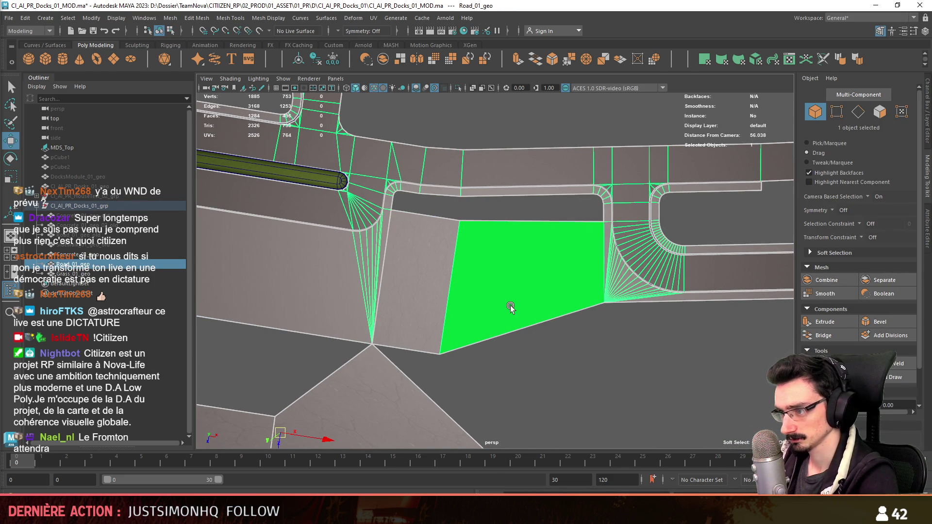
right_click(510, 305)
mouse_move(534, 491)
left_click(595, 433)
scroll(520, 317, "up", 2)
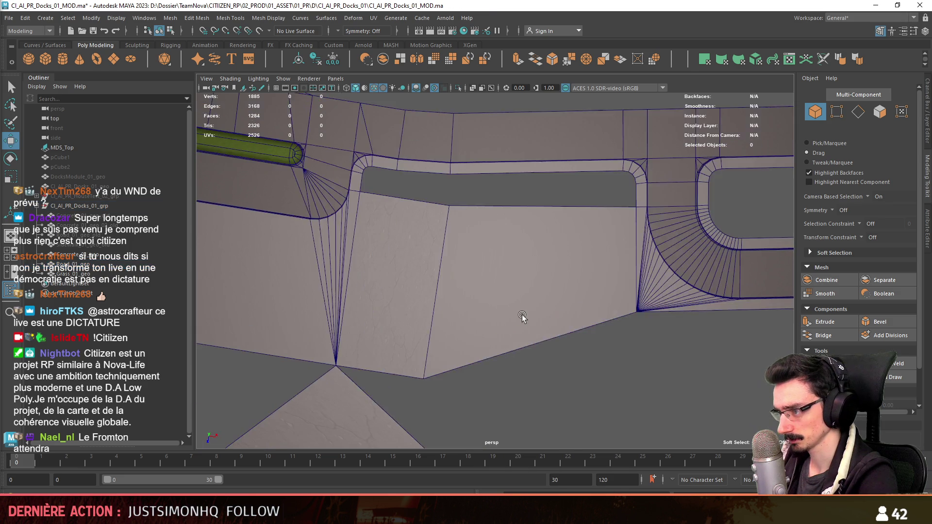
- Select all connected road faces, then clear the selection and reselect the road mesh
key("F11")
double_click(593, 291)
scroll(596, 378, "down", 3)
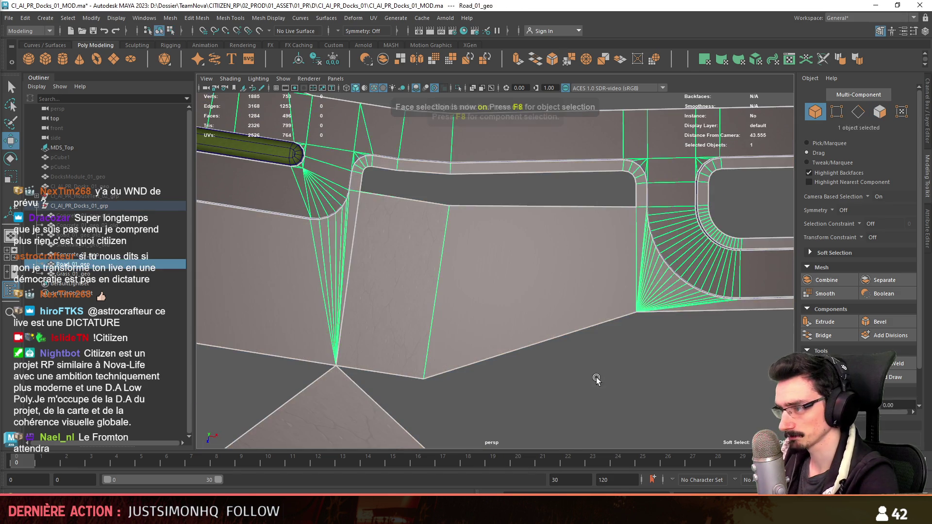
key("F8")
left_click(499, 342)
mouse_move(499, 342)
left_mouse_down("alt")
mouse_move(468, 369)
mouse_move(503, 307)
left_mouse_up("alt")
left_click(504, 306)
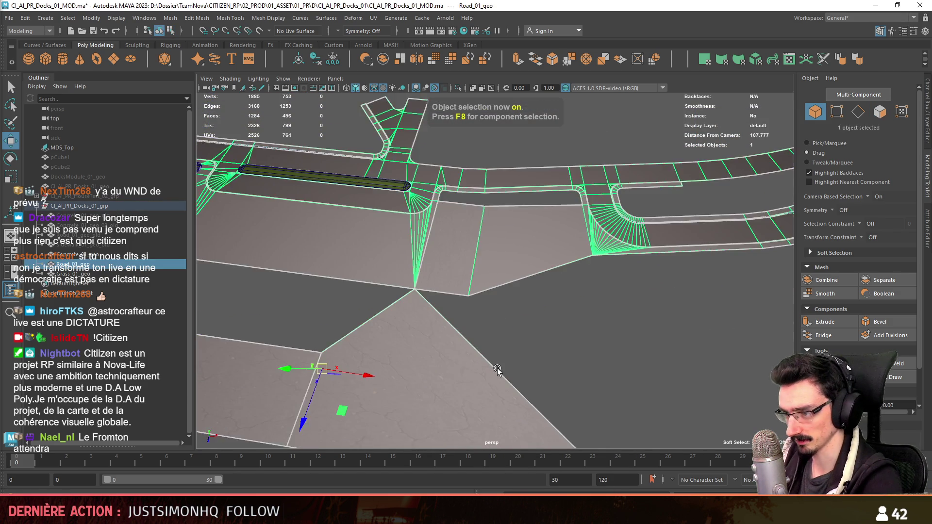
- Extrude the ground patch's open border edge into a strip and narrow its outer edge
key("F10")
mouse_move(556, 343)
left_mouse_down("alt")
mouse_move(517, 328)
mouse_move(525, 353)
left_mouse_up("alt")
left_click(524, 353)
key("ctrl+e")
middle_click_drag(521, 386, 538, 285)
key("F9")
key("F10")
left_click(544, 320)
left_click_drag(586, 369, 577, 350)
- Target Weld the strip's corner vertex onto its neighbour and align it with the road edge
key("w")
left_click(583, 362)
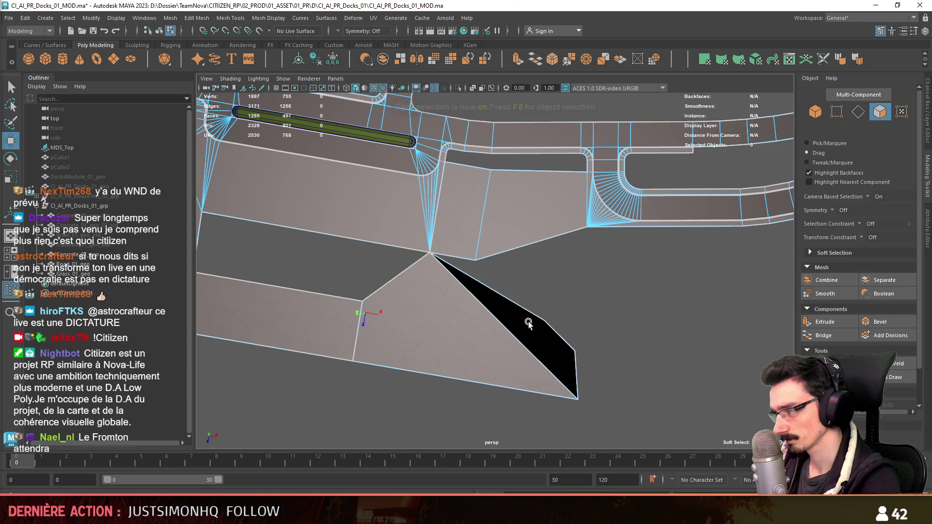
key("F9")
left_click(545, 322)
left_click(908, 365)
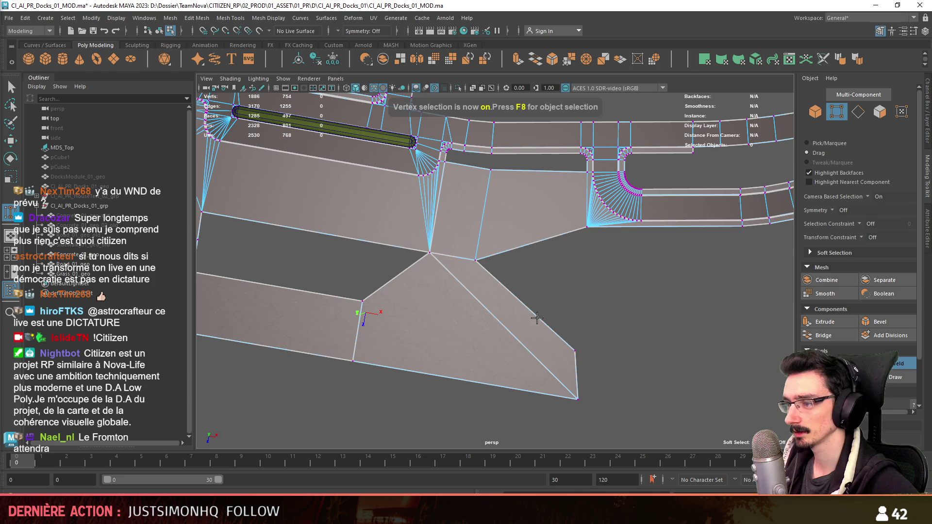
left_click_drag(575, 351, 476, 261)
key("space")
mouse_move(477, 390)
middle_mouse_down("alt")
mouse_move(600, 353)
mouse_move(568, 337)
mouse_move(565, 354)
mouse_move(564, 339)
middle_mouse_up("alt")
middle_click_drag(483, 211, 505, 303, "alt")
key("space")
key("space")
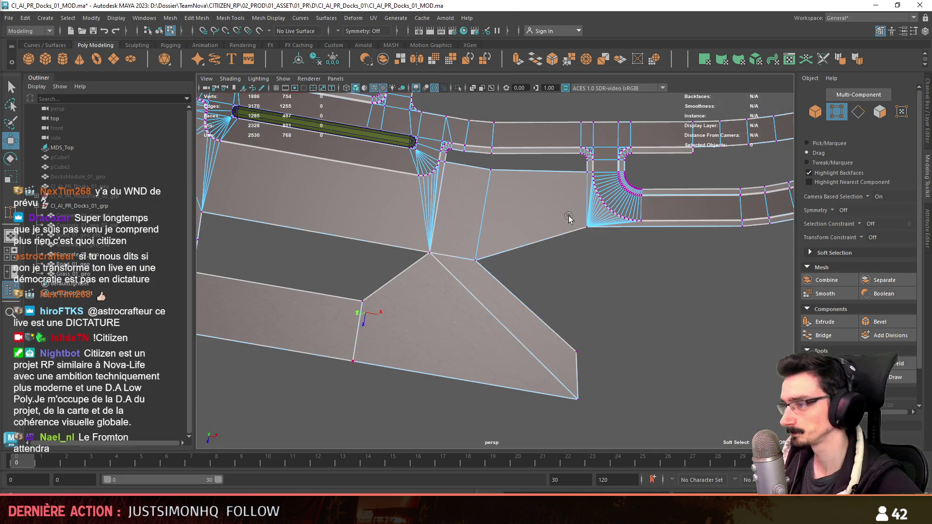
- Extrude the edge bordering the remaining gap into a face and weld its corner to the road vertex
key("F10")
mouse_move(575, 304)
left_mouse_down("alt")
mouse_move(573, 311)
mouse_move(658, 286)
mouse_move(573, 291)
mouse_move(576, 270)
mouse_move(486, 279)
left_mouse_up("alt")
left_click(469, 274)
middle_click_drag(508, 280, 540, 263, "shift")
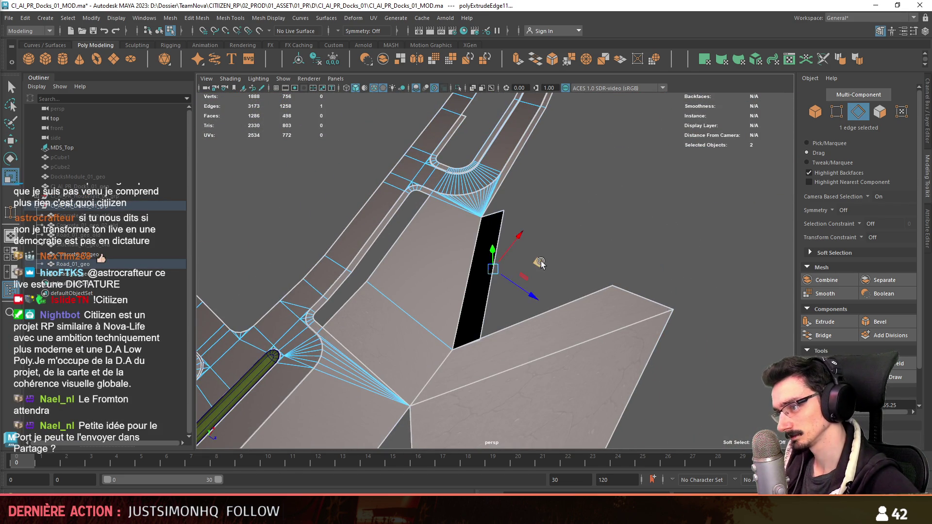
key("w")
left_click(632, 243)
key("F9")
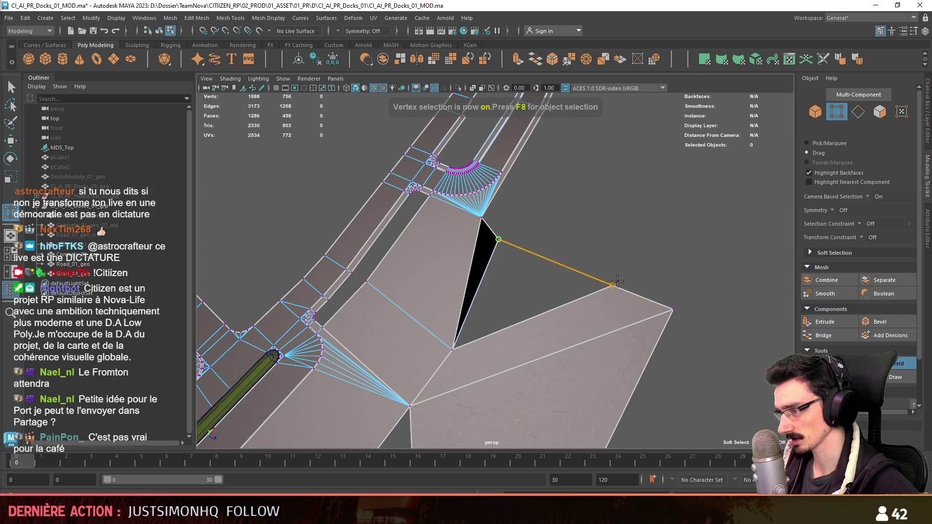
left_click_drag(617, 281, 614, 284)
key("w")
left_click_drag(615, 284, 597, 310, "alt")
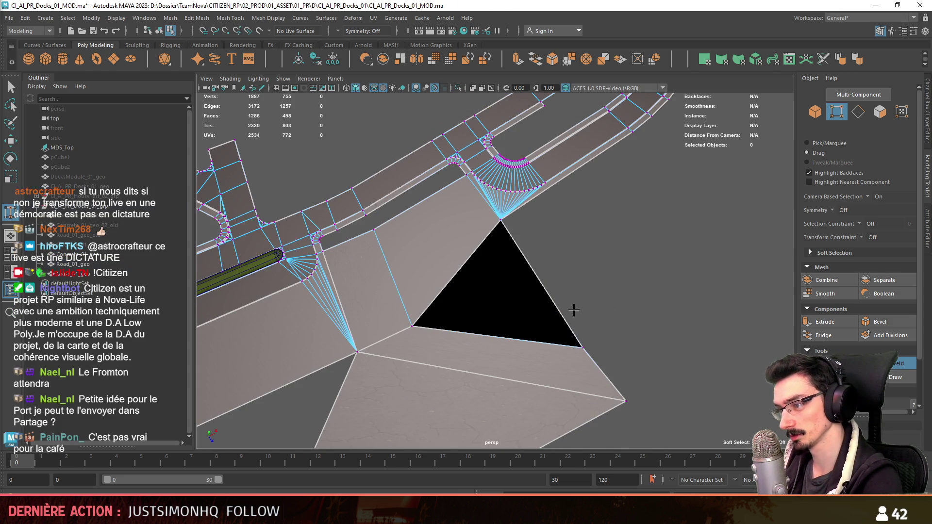
- Select the whole connected ground patch and fix its UVs
key("F11")
key("w")
left_click(544, 315)
left_click(589, 266)
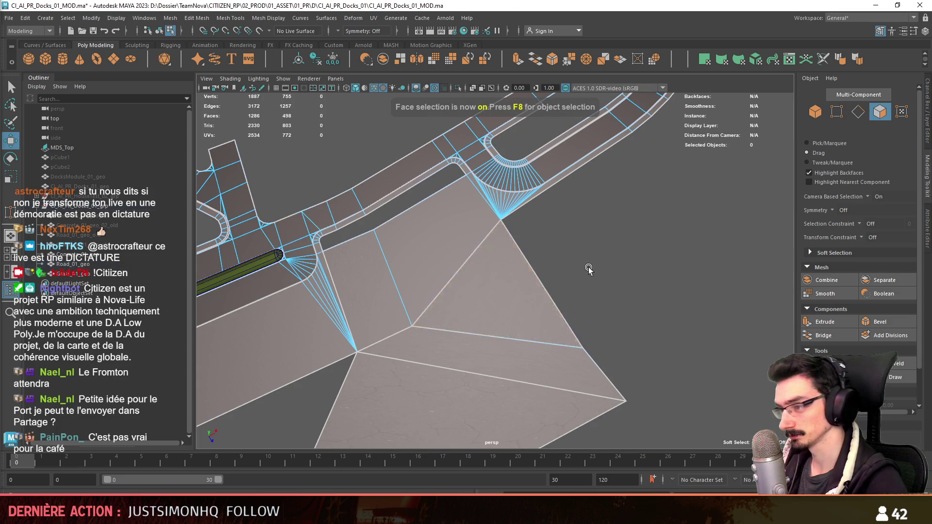
double_click(534, 291)
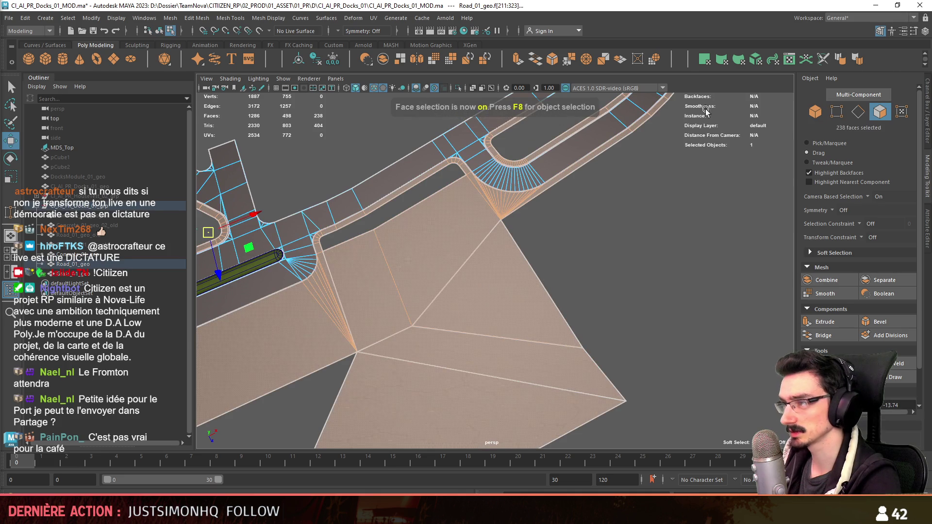
left_click(755, 59)
key("F8")
key("q")
left_click(574, 266)
- Reselect the ground patch faces, reapply the UV fix, then undo it
mouse_move(574, 266)
left_mouse_down("alt")
mouse_move(483, 243)
mouse_move(447, 256)
mouse_move(475, 298)
mouse_move(510, 319)
mouse_move(535, 303)
left_mouse_up("alt")
left_click(466, 294)
key("w")
key("F8")
left_click(443, 295)
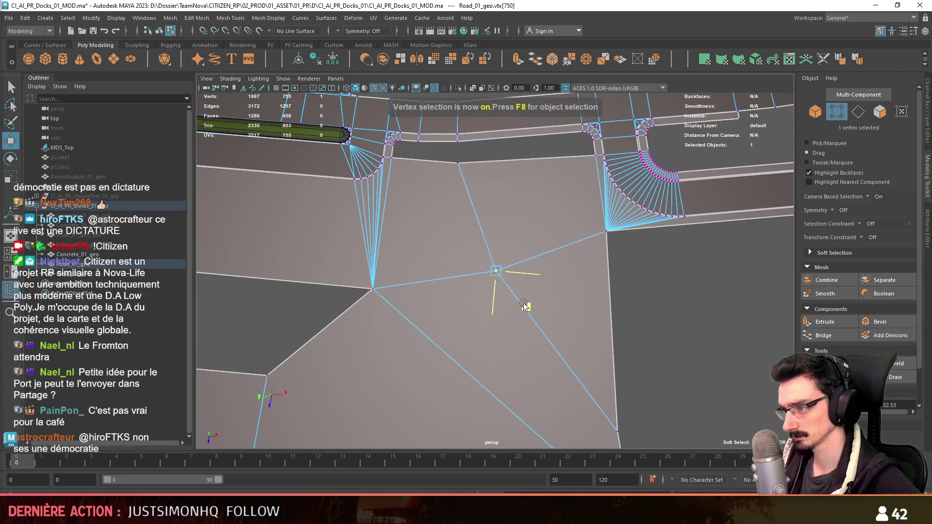
key("F11")
scroll(546, 271, "down", 2)
double_click(547, 271)
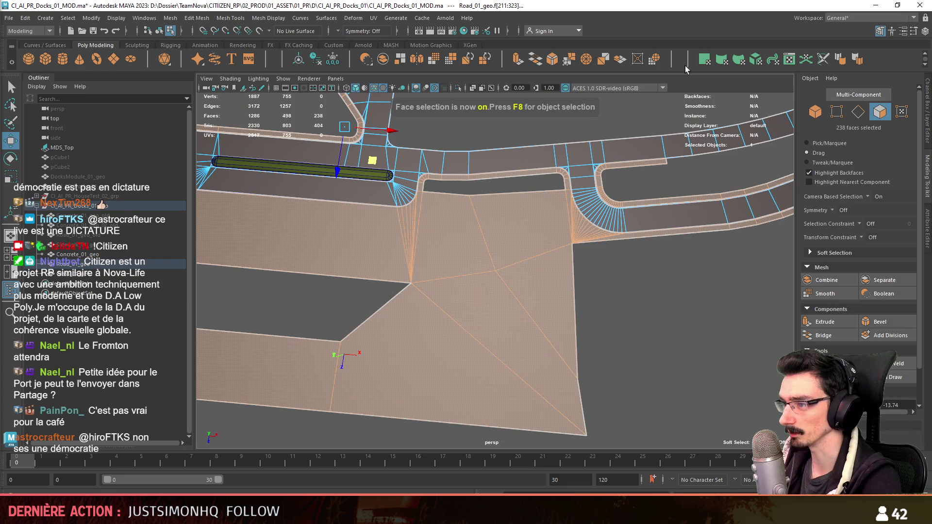
left_click(756, 60)
key("ctrl+z")
key("F8")
- Orbit, zoom and pan to inspect the filled ground area and the upper road
mouse_move(529, 254)
left_mouse_down("alt")
mouse_move(475, 333)
mouse_move(429, 318)
left_mouse_up("alt")
key("w")
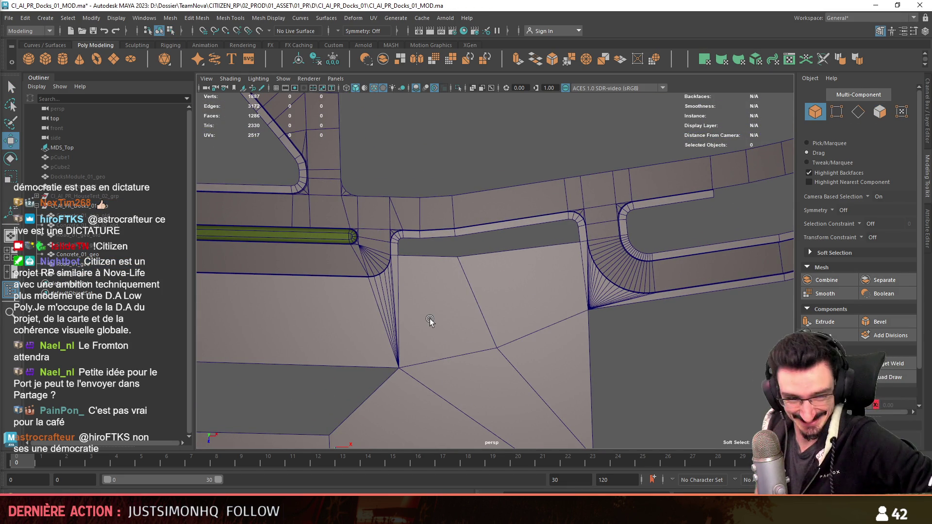
mouse_move(448, 323)
right_mouse_down("alt")
mouse_move(530, 339)
mouse_move(462, 301)
mouse_move(516, 305)
right_mouse_up("alt")
middle_click_drag(517, 305, 484, 279, "alt")
mouse_move(484, 279)
right_mouse_down("alt")
mouse_move(480, 271)
mouse_move(475, 287)
right_mouse_up("alt")
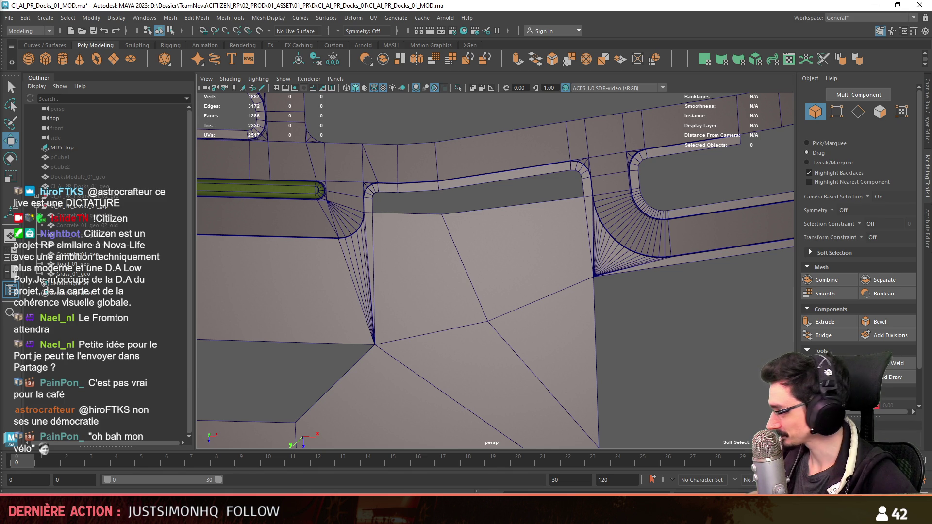
mouse_move(494, 312)
left_mouse_down("alt")
mouse_move(429, 304)
mouse_move(537, 333)
mouse_move(472, 227)
mouse_move(597, 340)
mouse_move(520, 322)
mouse_move(514, 271)
mouse_move(511, 287)
mouse_move(491, 257)
left_mouse_up("alt")
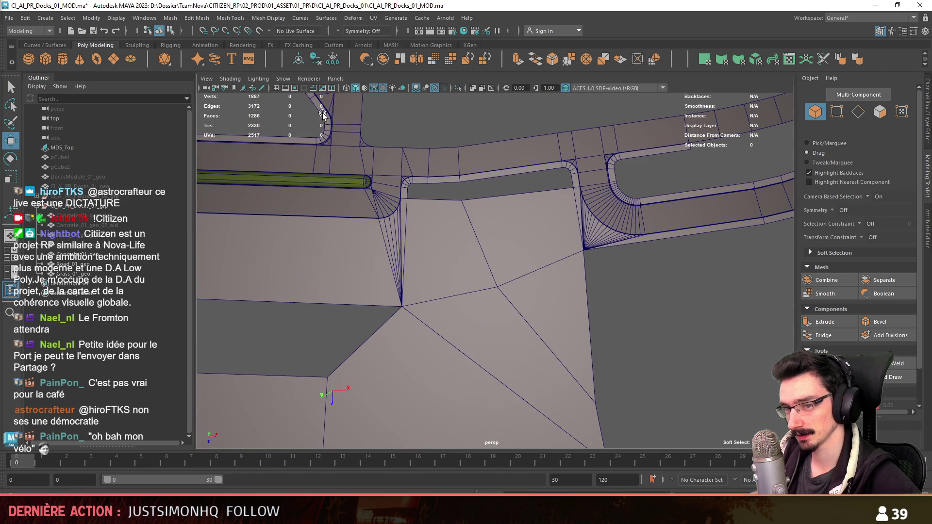
- Create a polygon cylinder and set its radius to 10
left_click(62, 59)
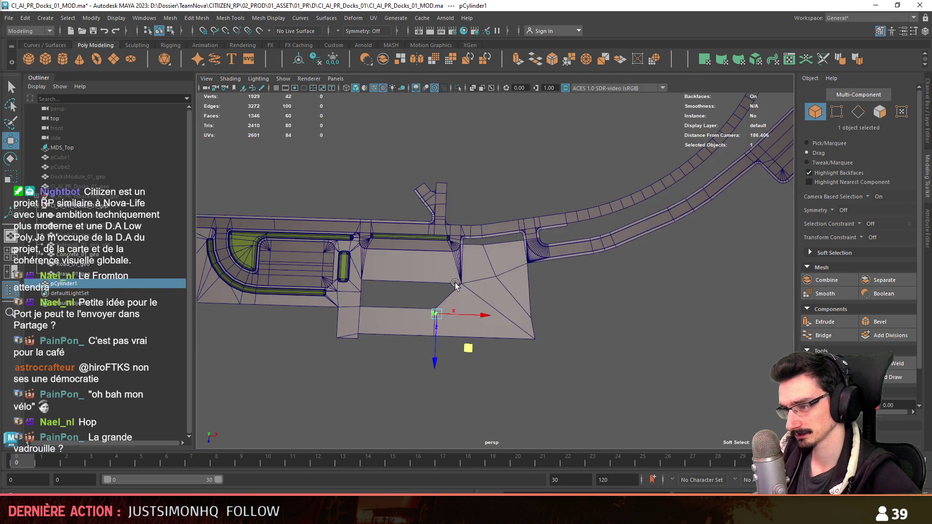
key("f")
scroll(435, 274, "down", 10)
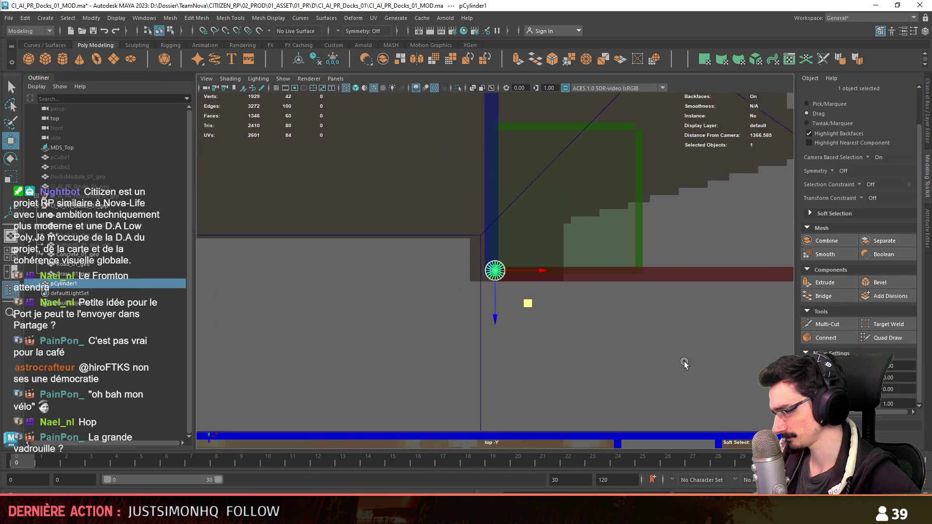
scroll(540, 333, "down", 5)
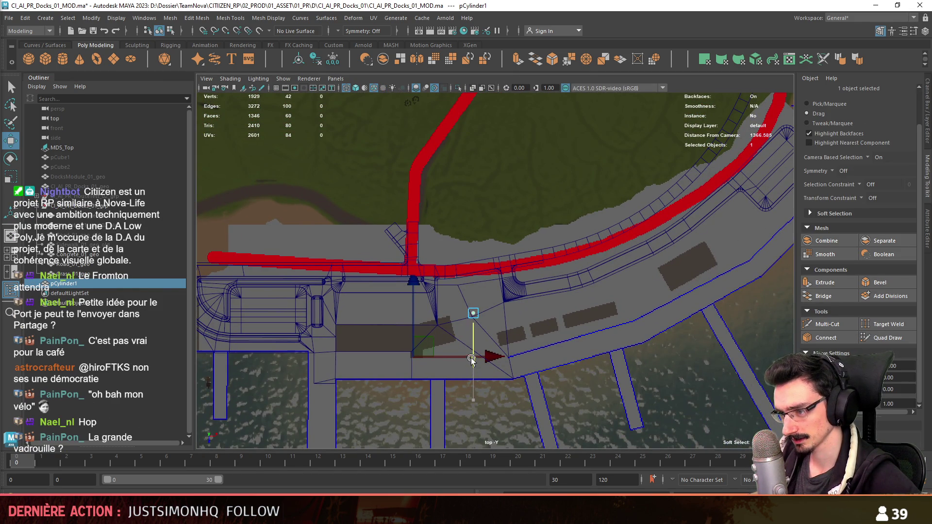
scroll(472, 360, "up", 10)
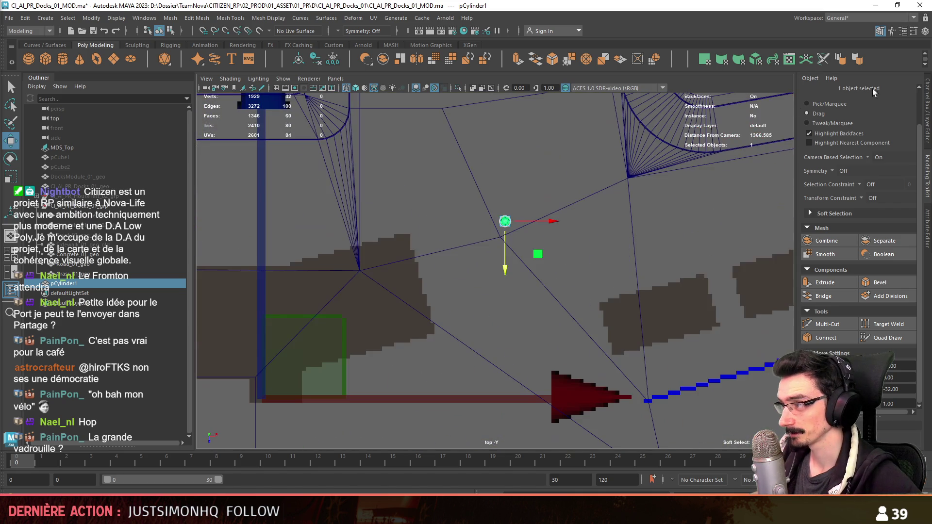
left_click(929, 105)
left_click(809, 209)
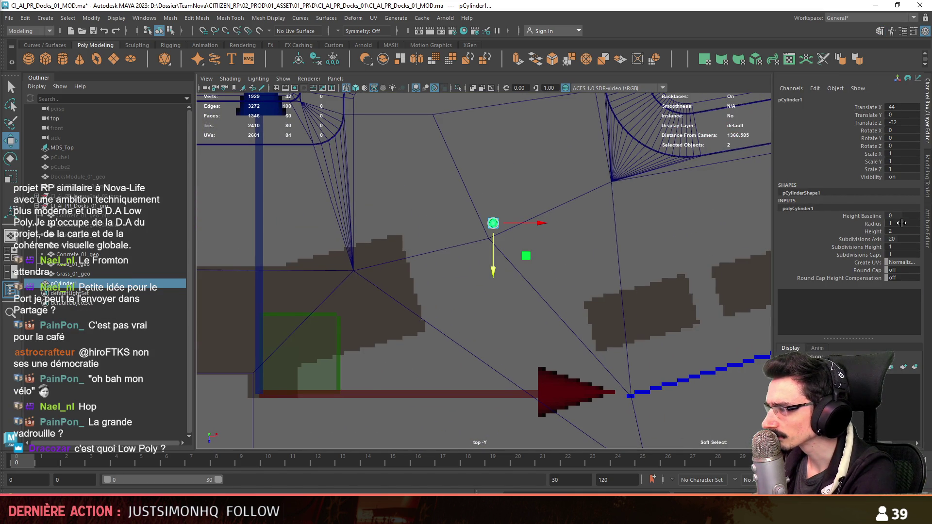
key("Return")
scroll(524, 369, "down", 4)
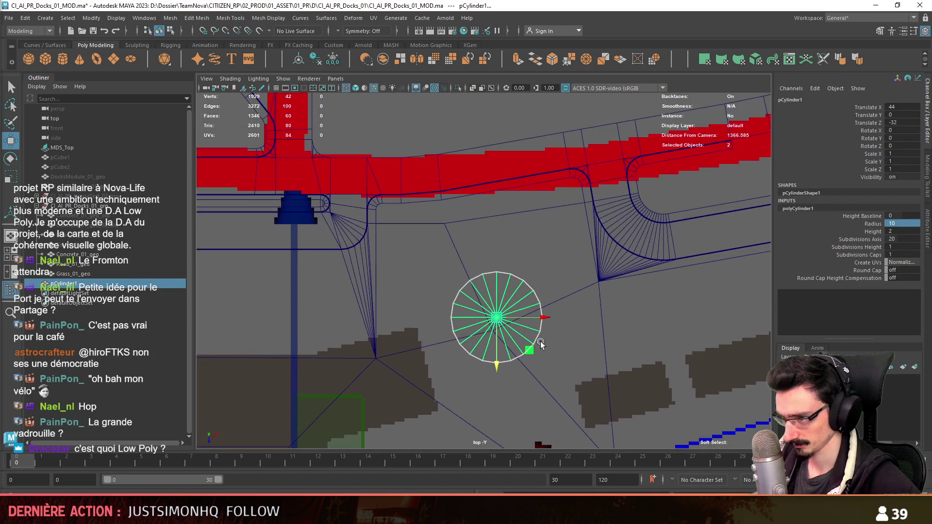
- Move the cylinder onto the ground below the road
mouse_move(523, 369)
left_mouse_down()
mouse_move(529, 334)
mouse_move(550, 335)
mouse_move(545, 360)
left_mouse_up()
mouse_move(546, 360)
middle_mouse_down("alt")
mouse_move(558, 302)
mouse_move(562, 327)
mouse_move(552, 323)
middle_mouse_up("alt")
scroll(552, 323, "up", 2)
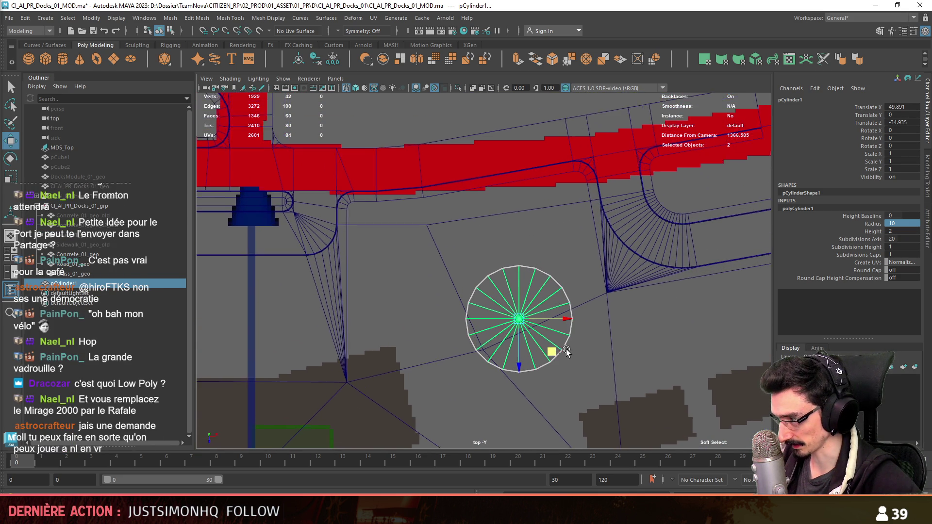
scroll(550, 317, "up", 3)
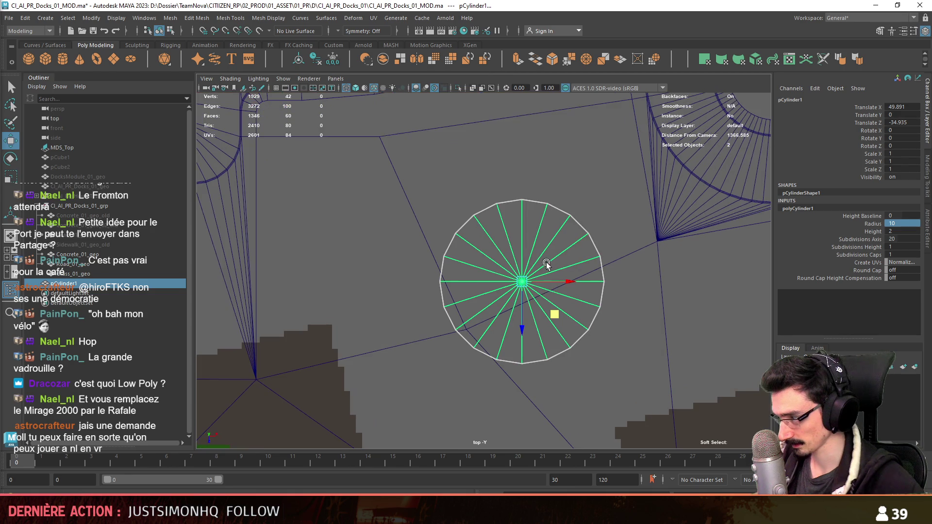
- Delete the cylinder's side and bottom faces, leaving only the 20-sided top disc
key("F11")
mouse_move(555, 240)
left_mouse_down()
mouse_move(501, 266)
mouse_move(499, 311)
mouse_move(597, 221)
left_mouse_up()
key("Delete")
key("space")
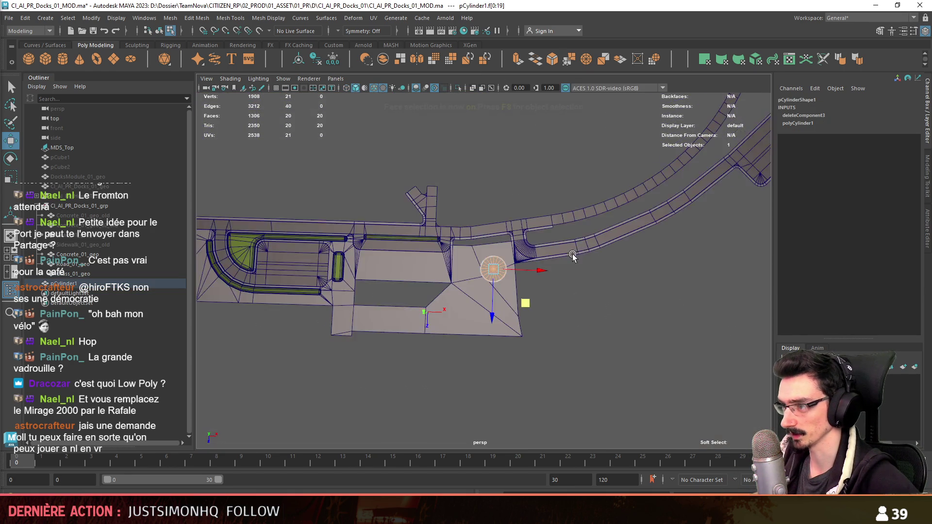
- Set up a top view of the disc in edge mode with the modelling tool set showing
scroll(464, 289, "up", 3)
key("t")
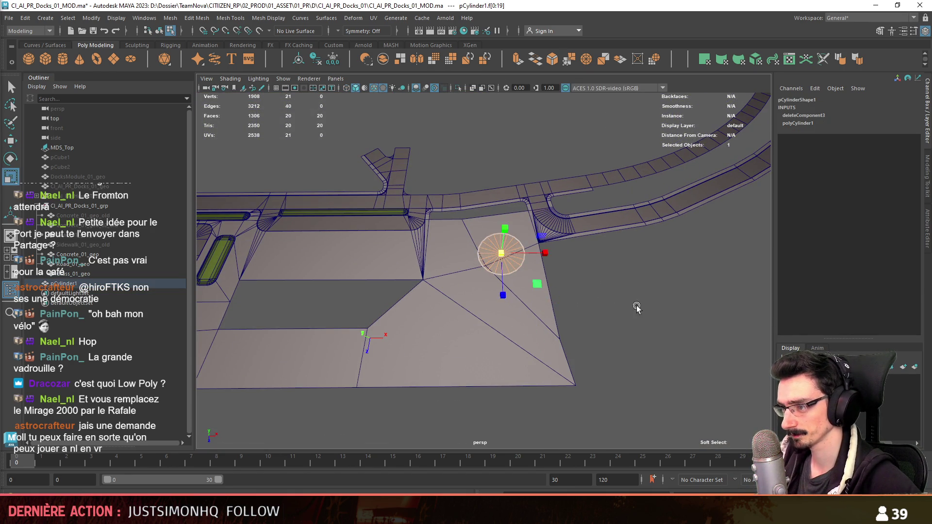
key("w")
key("space")
key("space")
key("F10")
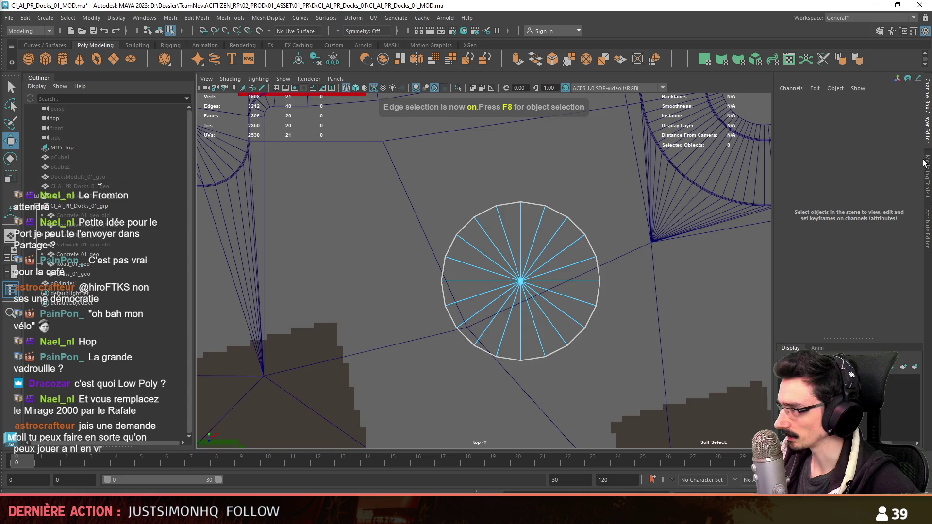
left_click(922, 162)
middle_click_drag(598, 240, 495, 322, "alt")
left_click(491, 324)
mouse_move(470, 276)
middle_mouse_down("alt")
mouse_move(540, 259)
mouse_move(541, 335)
middle_mouse_up("alt")
left_click(540, 259)
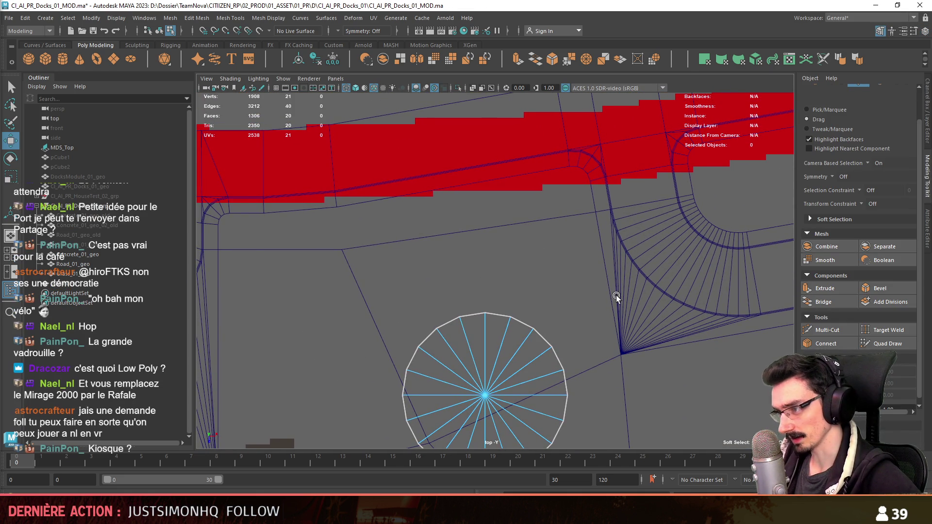
mouse_move(325, 308)
middle_mouse_down("alt")
mouse_move(363, 311)
mouse_move(489, 246)
mouse_move(447, 318)
mouse_move(408, 352)
middle_mouse_up("alt")
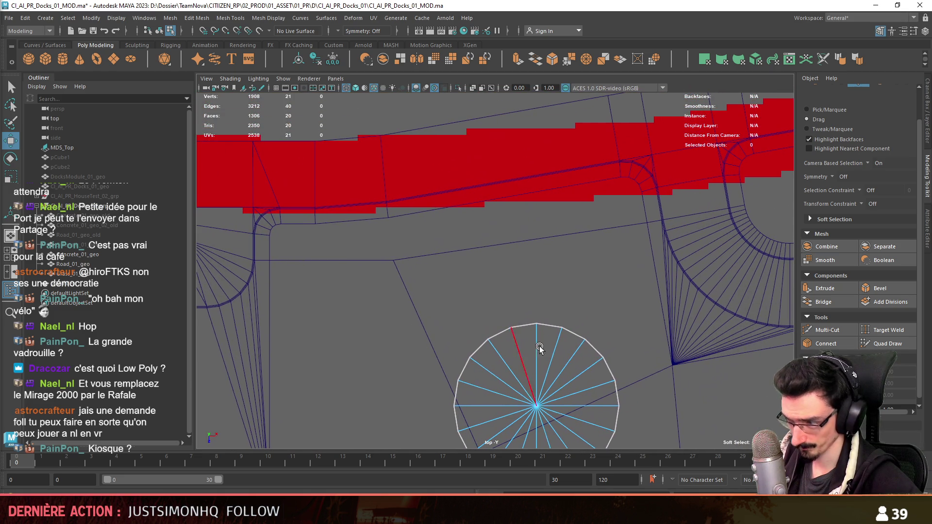
- Select the disc's upper-arc rim edges and extrude them outward into a border
left_click(614, 369)
mouse_move(463, 369)
middle_mouse_down("alt")
mouse_move(468, 298)
mouse_move(466, 323)
middle_mouse_up("alt")
double_click(468, 310, "shift")
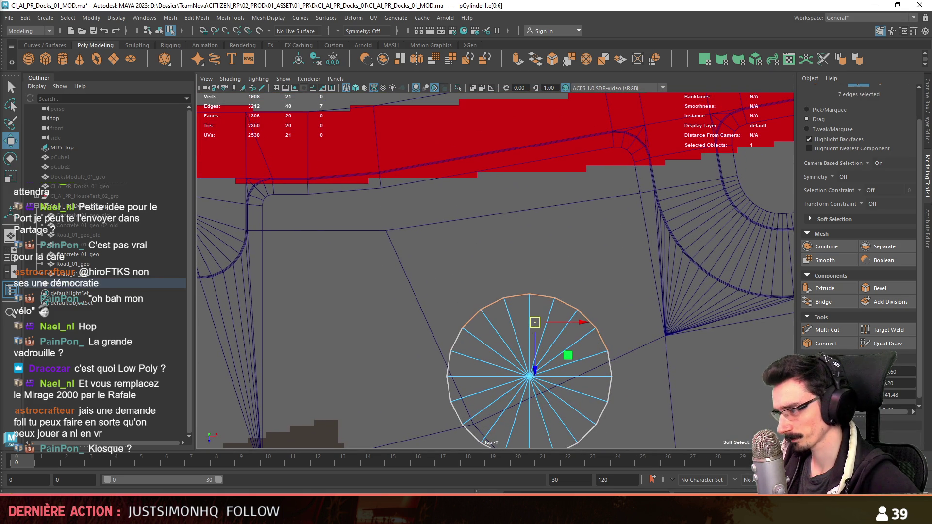
left_click(826, 288)
left_click_drag(623, 330, 641, 325)
middle_click_drag(641, 324, 607, 311, "alt")
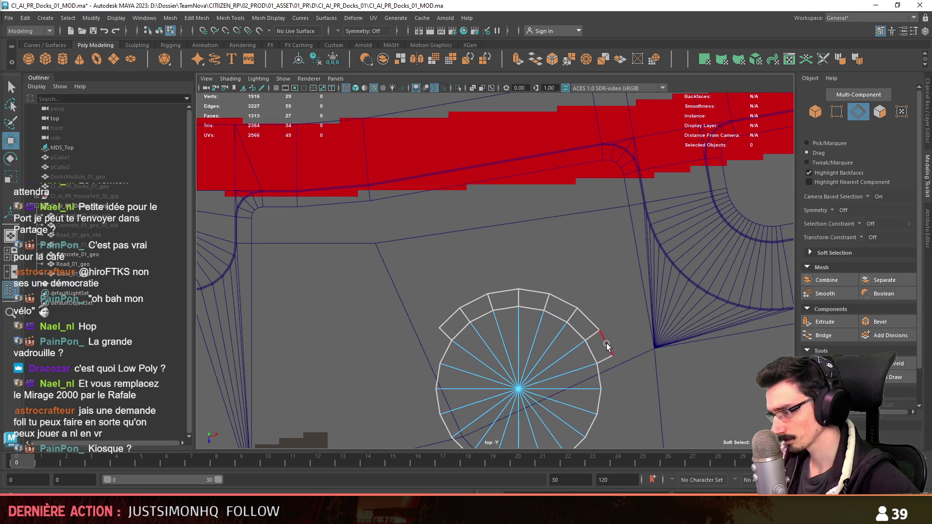
left_click(582, 356)
mouse_move(563, 338)
middle_mouse_down("alt")
mouse_move(543, 356)
mouse_move(554, 284)
middle_mouse_up("alt")
- Delete one ring face to open a gap in the border
scroll(567, 285, "up", 2)
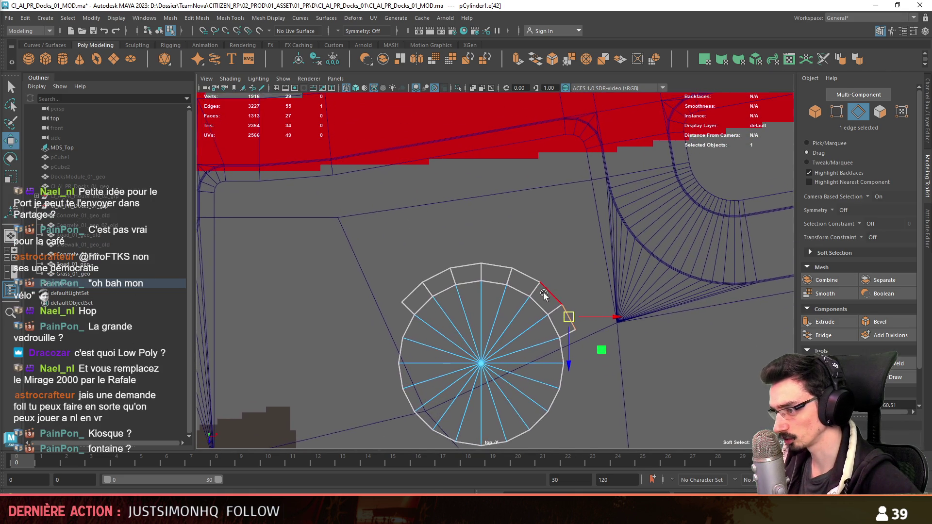
key("F11")
key("Delete")
key("F10")
left_click(559, 295)
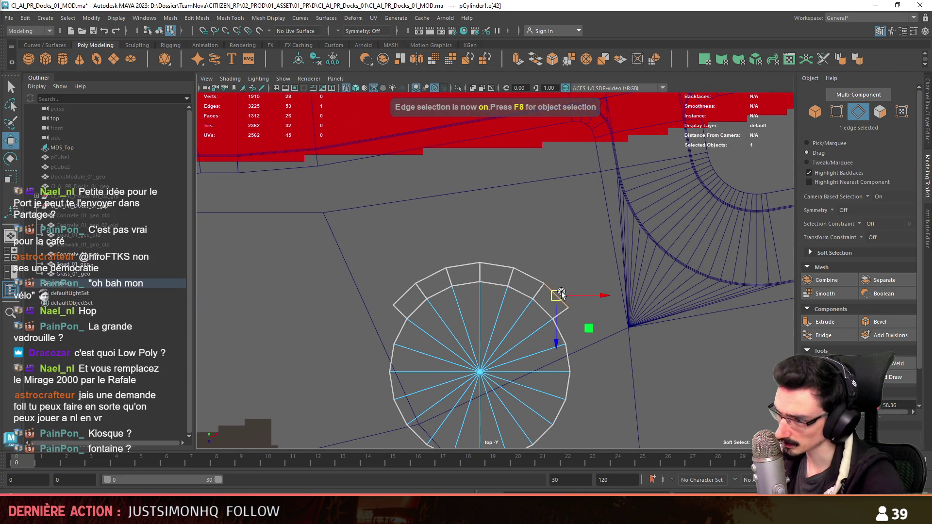
scroll(560, 290, "up", 1)
mouse_move(560, 290)
middle_mouse_down("alt")
mouse_move(568, 319)
mouse_move(555, 334)
middle_mouse_up("alt")
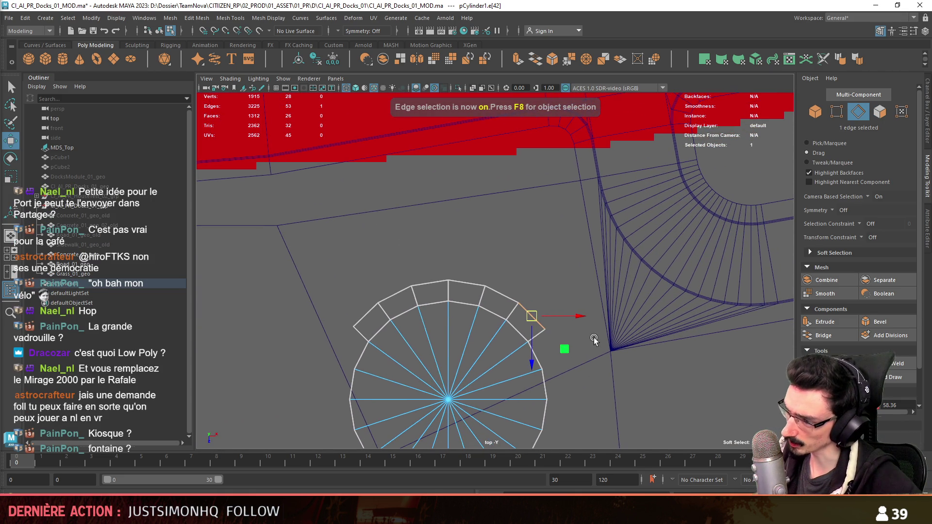
- Align the manipulator to the road edge and slide the rim vertex beside the gap onto it
key("F9")
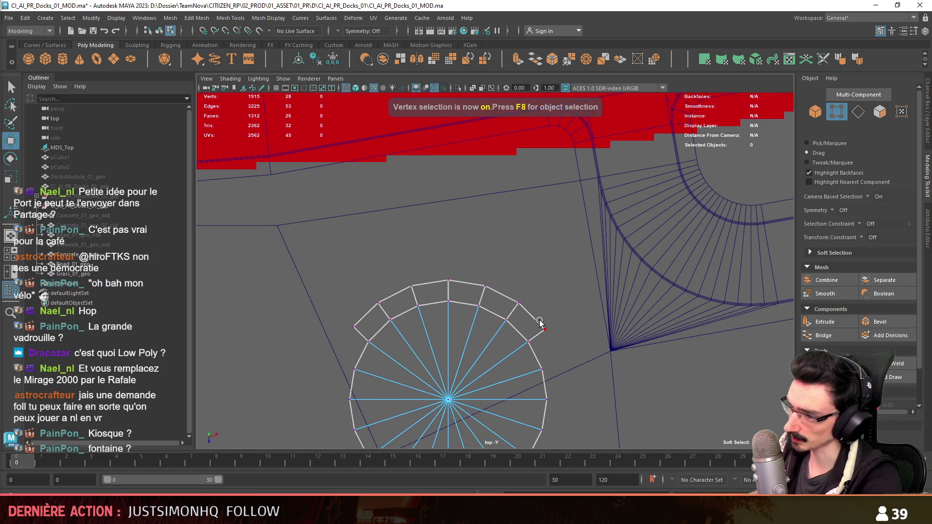
left_click(546, 331)
key("d")
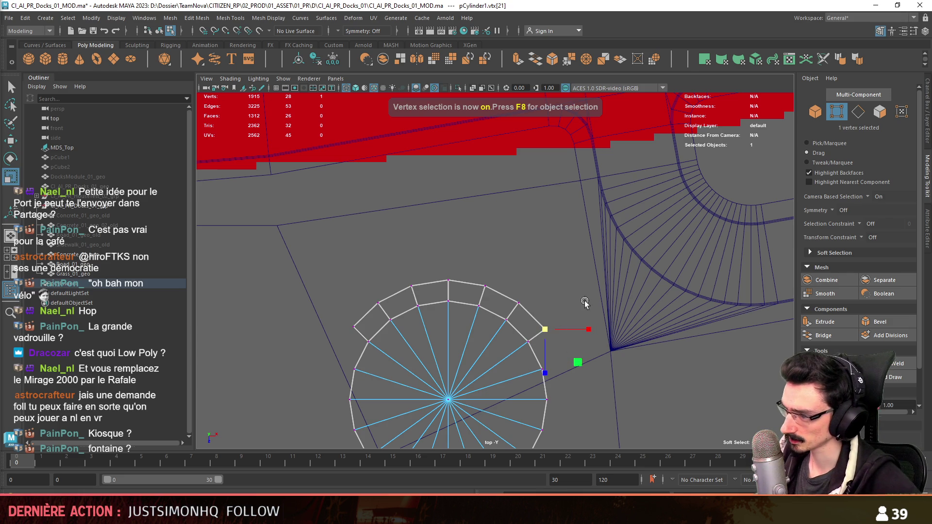
left_click(597, 270)
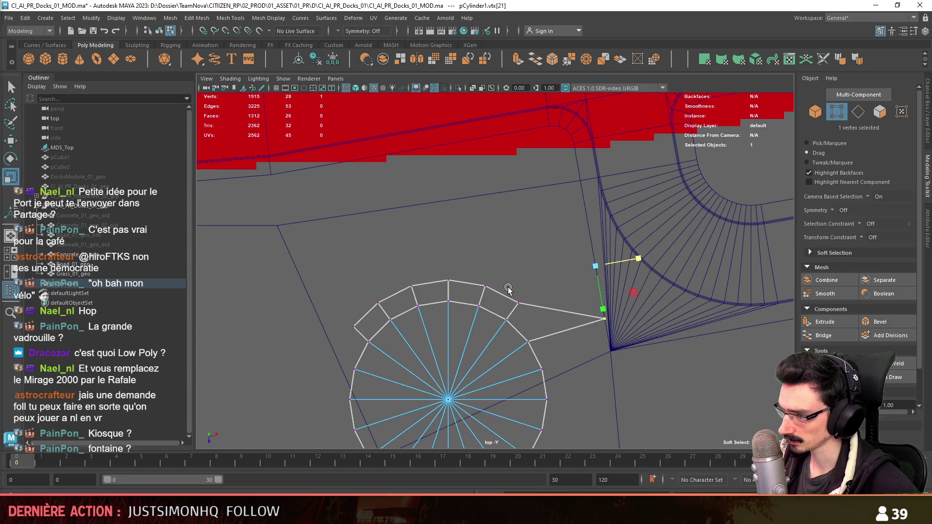
key("w")
middle_click_drag(531, 256, 695, 275, "alt")
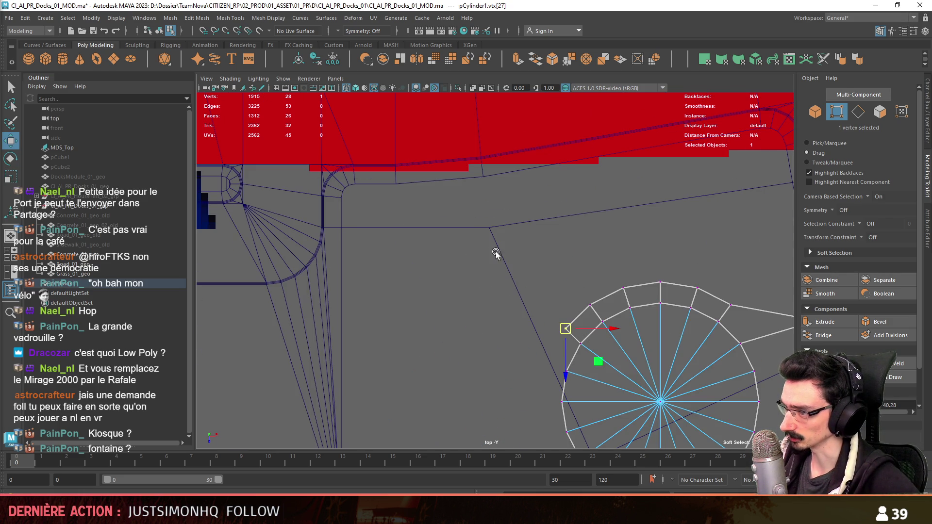
left_click_drag(415, 191, 416, 228)
mouse_move(474, 320)
middle_mouse_down("alt")
mouse_move(464, 291)
mouse_move(433, 321)
middle_mouse_up("alt")
- Move the five upper rim vertices up and to the right
scroll(494, 308, "down", 3)
scroll(540, 239, "up", 4)
scroll(557, 247, "up", 3)
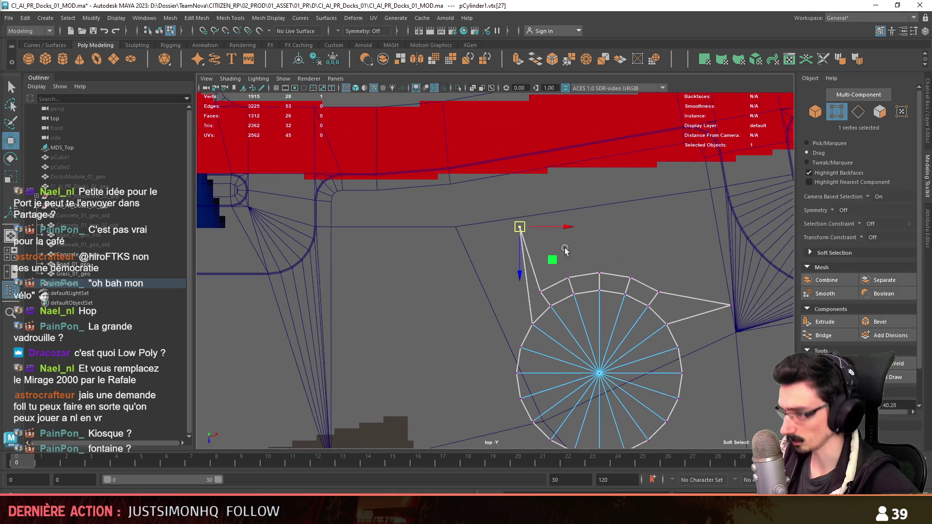
middle_click_drag(646, 229, 565, 300, "alt")
left_click(499, 359)
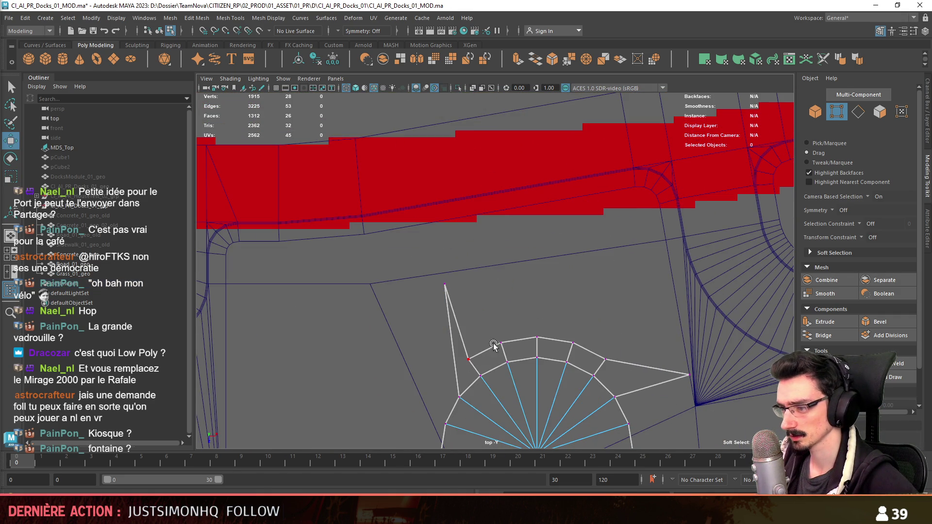
left_click_drag(605, 358, 468, 360)
left_click_drag(568, 381, 599, 329)
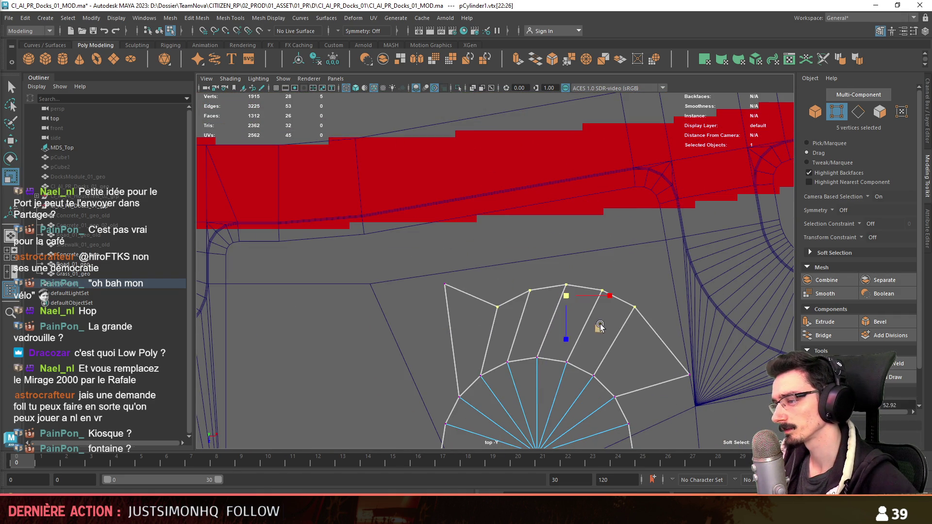
- Slide the left corner vertex along the road edge and raise the five top-edge vertices to the road
left_click(562, 338)
key("w")
middle_click_drag(600, 254, 613, 282, "alt")
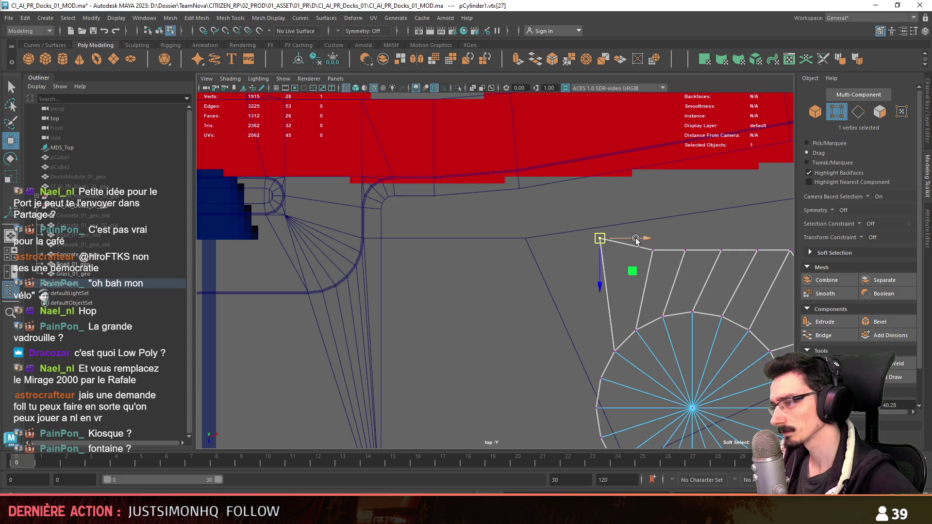
mouse_move(560, 250)
left_mouse_down()
mouse_move(571, 249)
mouse_move(575, 271)
left_mouse_up()
left_click(575, 271)
mouse_move(574, 271)
middle_mouse_down("alt")
mouse_move(506, 292)
mouse_move(569, 280)
mouse_move(566, 316)
mouse_move(512, 289)
mouse_move(574, 306)
mouse_move(573, 278)
mouse_move(539, 291)
mouse_move(559, 320)
middle_mouse_up("alt")
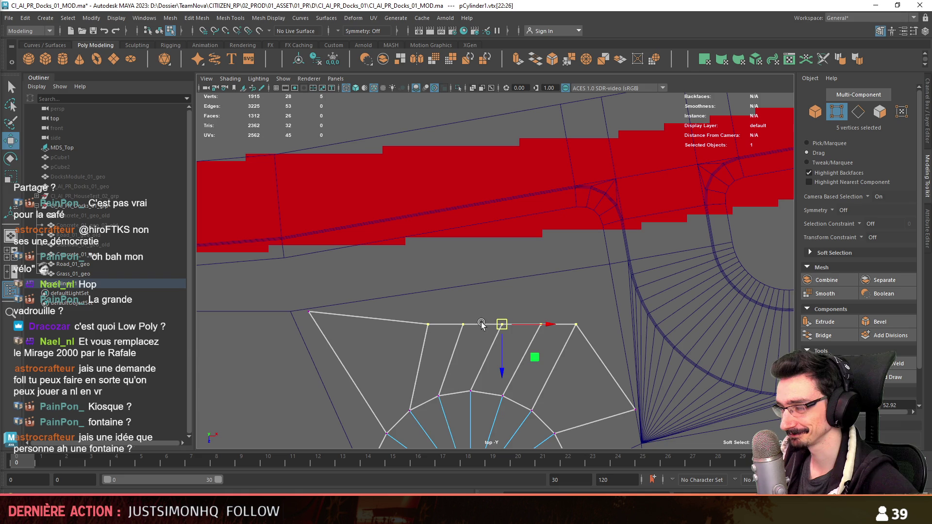
middle_click_drag(483, 381, 499, 318)
left_click(571, 274)
mouse_move(571, 274)
middle_mouse_down("alt")
mouse_move(560, 291)
mouse_move(505, 320)
mouse_move(508, 306)
mouse_move(497, 311)
mouse_move(522, 291)
mouse_move(503, 279)
mouse_move(600, 254)
middle_mouse_up("alt")
key("F9")
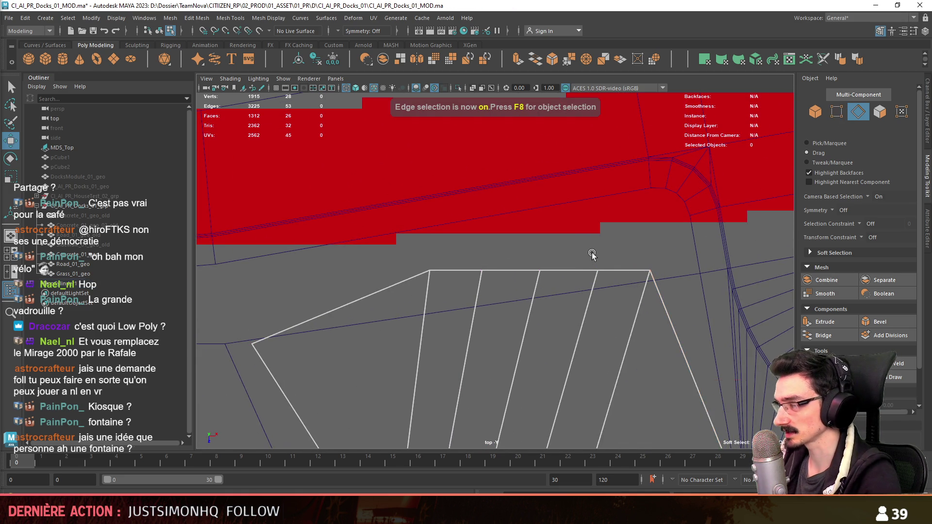
- Zoom and pan the top view to inspect the border's top edge against the roads
scroll(593, 255, "down", 1)
middle_click_drag(590, 255, 567, 229, "alt")
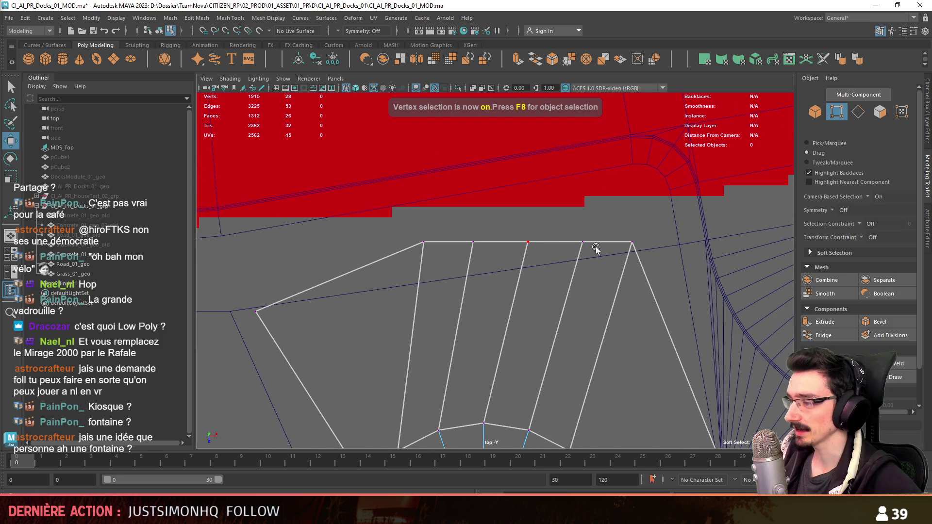
scroll(598, 248, "up", 2)
scroll(542, 319, "down", 2)
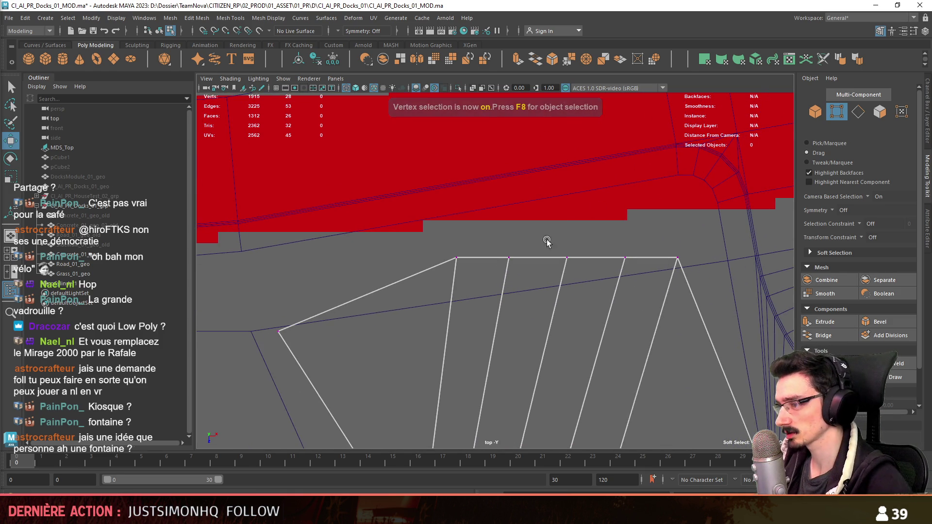
scroll(549, 272, "down", 1)
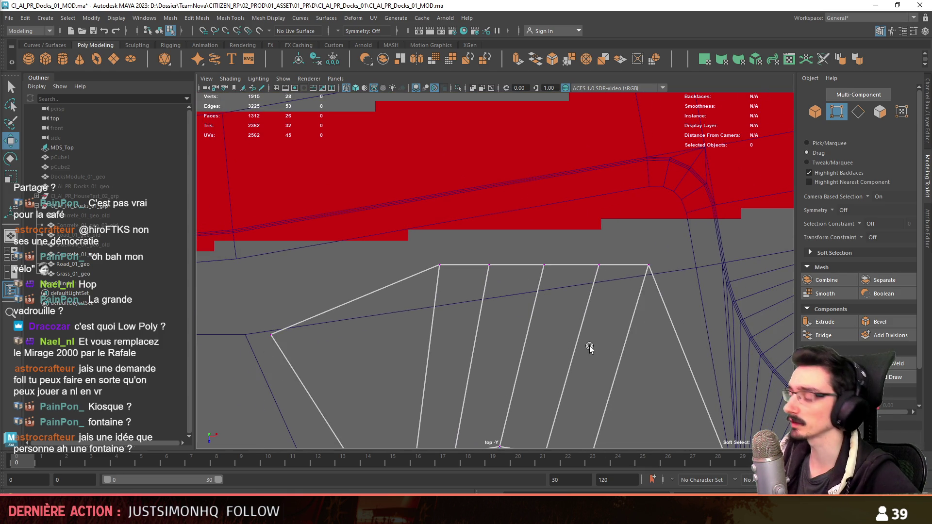
scroll(585, 311, "down", 2)
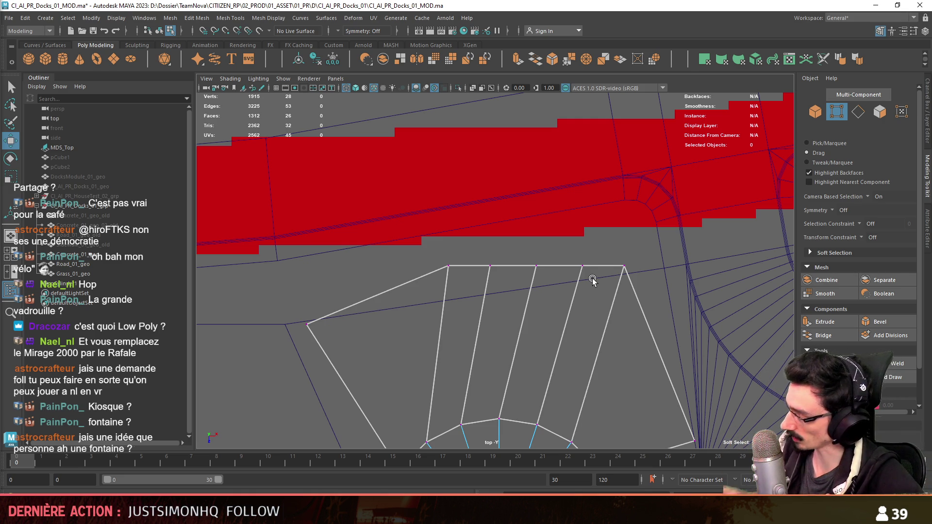
- Switch to Unity and fly the Scene camera down to the parked car, truck and trailer
key("alt+Tab")
right_click_drag(442, 346, 441, 345)
scroll(443, 346, "up", 3)
key("w")
scroll(442, 346, "down", 5)
mouse_move(458, 261)
right_mouse_down()
mouse_move(357, 241)
mouse_move(425, 251)
right_mouse_up()
key("s")
scroll(437, 253, "up", 3)
scroll(431, 249, "down", 4)
key("w")
scroll(431, 248, "down", 5)
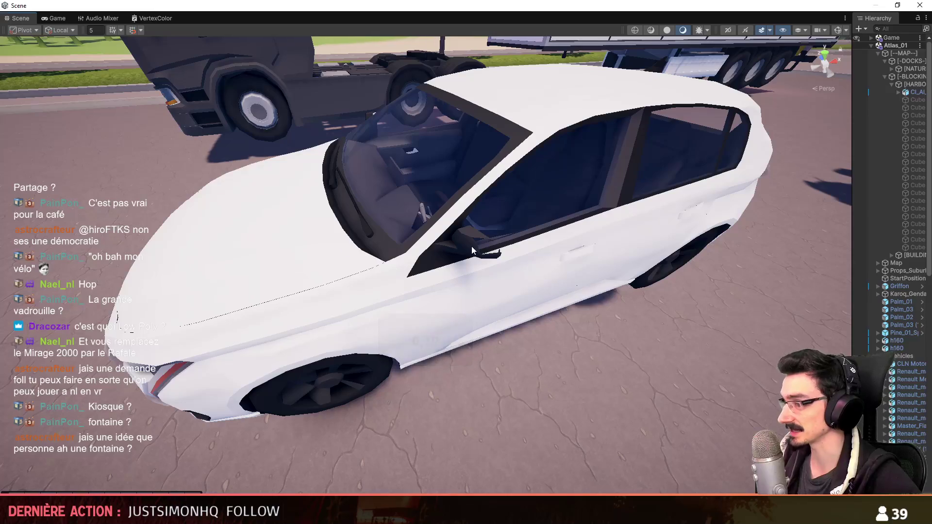
scroll(584, 331, "up", 3)
key("w")
mouse_move(579, 322)
right_mouse_down()
mouse_move(595, 284)
mouse_move(372, 250)
mouse_move(357, 286)
mouse_move(555, 328)
mouse_move(562, 428)
mouse_move(554, 291)
mouse_move(556, 387)
right_mouse_up()
key("w")
key("s")
scroll(456, 307, "up", 3)
scroll(437, 340, "down", 5)
mouse_move(435, 371)
right_mouse_down()
mouse_move(437, 340)
mouse_move(443, 366)
mouse_move(434, 240)
mouse_move(312, 258)
mouse_move(568, 238)
right_mouse_up()
scroll(437, 292, "up", 4)
key("w")
scroll(388, 245, "down", 4)
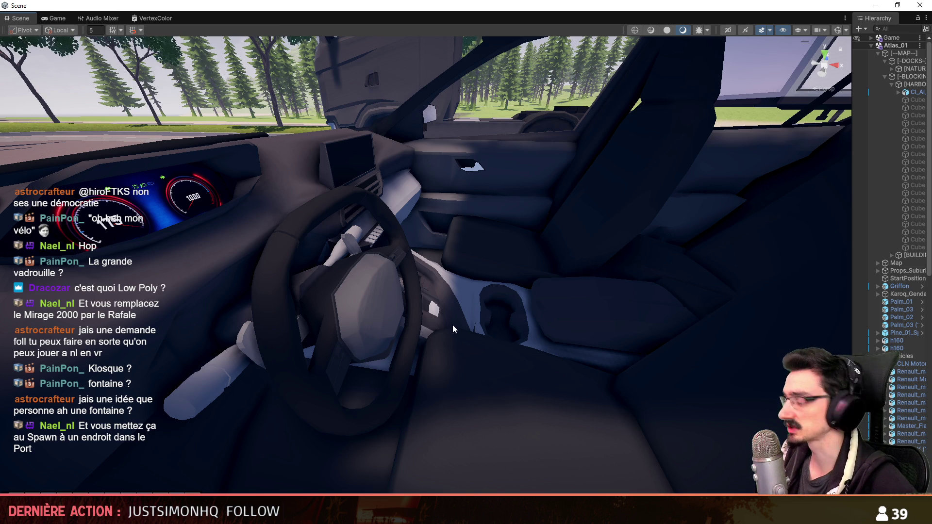
mouse_move(421, 362)
right_mouse_down()
mouse_move(539, 398)
mouse_move(529, 433)
right_mouse_up()
- Back in Maya, move a top vertex of the border extension left along the road edge
key("alt+Tab")
scroll(502, 304, "up", 4)
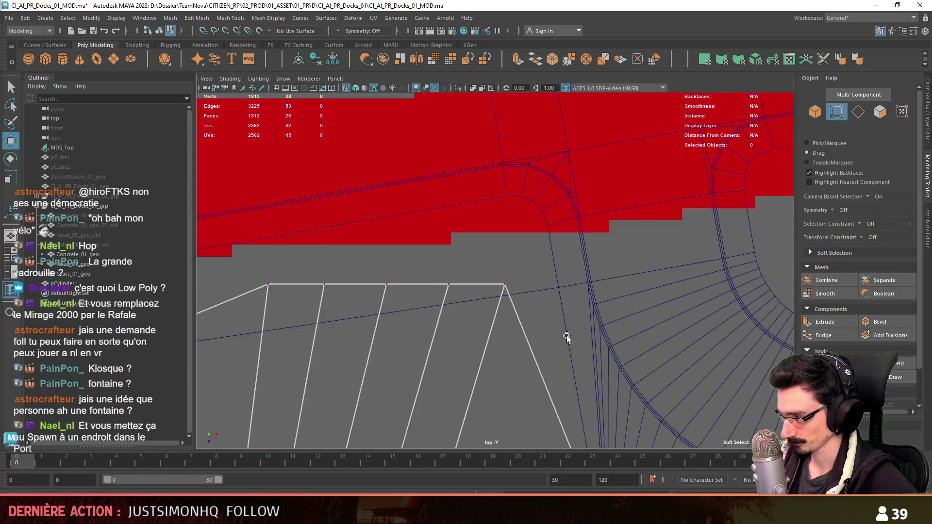
scroll(529, 275, "down", 3)
mouse_move(502, 298)
middle_mouse_down("alt")
mouse_move(589, 264)
mouse_move(589, 283)
mouse_move(570, 264)
middle_mouse_up("alt")
left_click(462, 237)
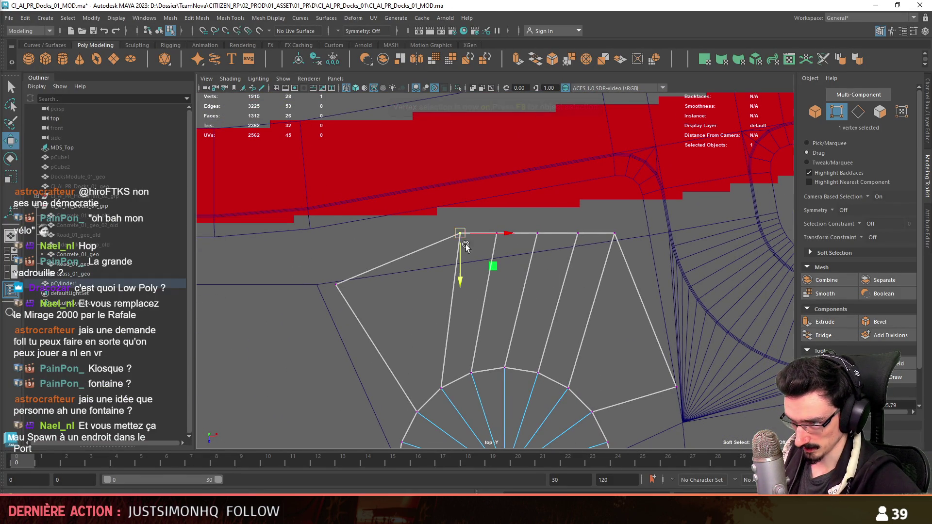
left_click_drag(464, 239, 312, 233)
left_click(548, 249)
middle_click_drag(547, 250, 558, 249, "alt")
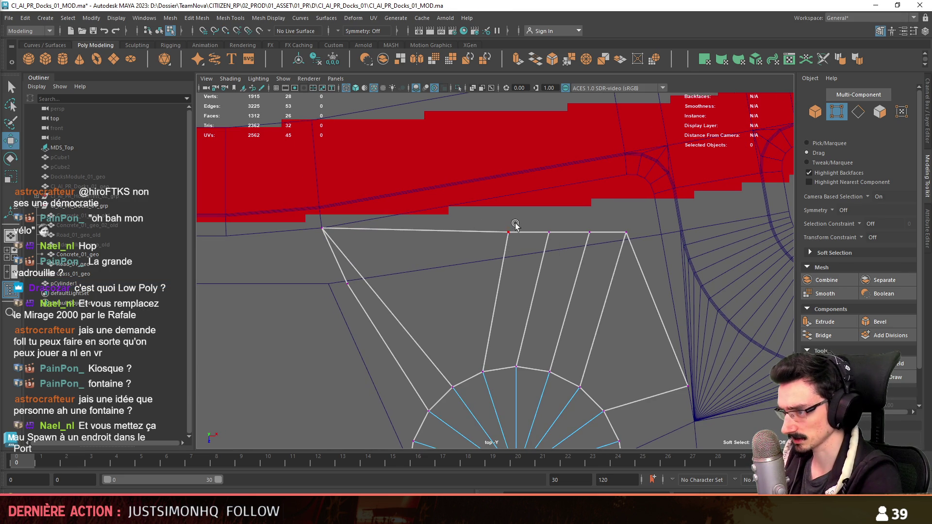
- Target Weld the top-edge vertices into the right corner
key("F9")
scroll(520, 227, "up", 1)
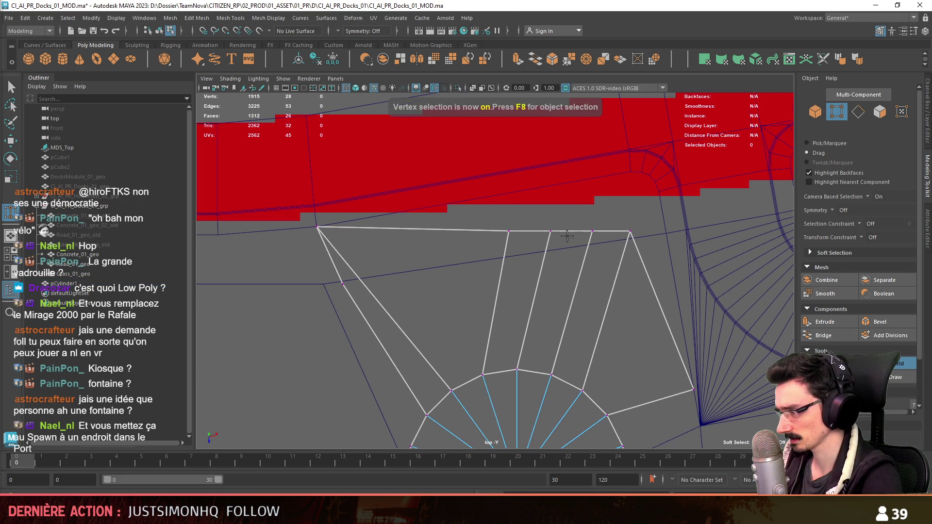
left_click_drag(509, 231, 630, 231)
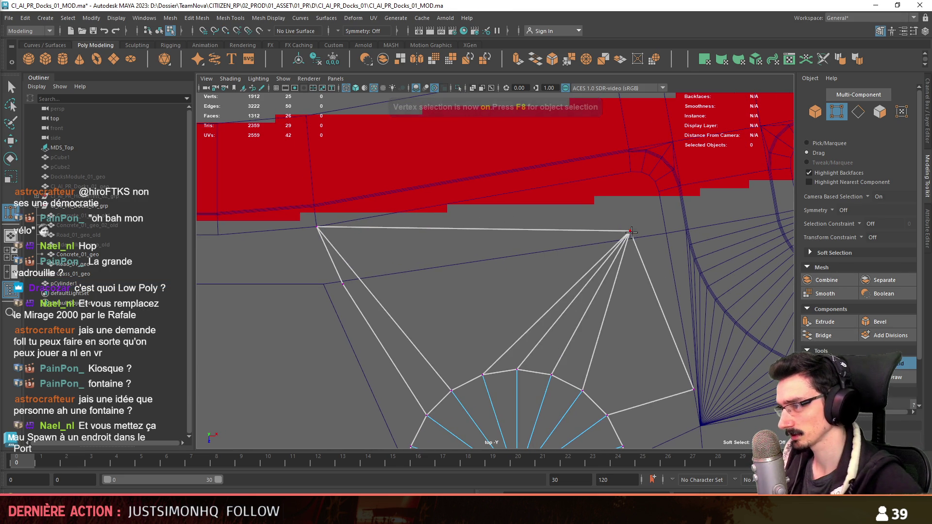
key("w")
middle_click_drag(671, 220, 567, 321, "alt")
- With the pivot aligned to the road edge, scale the merged vertex flat onto it and slide it along
key("d")
left_click(539, 260)
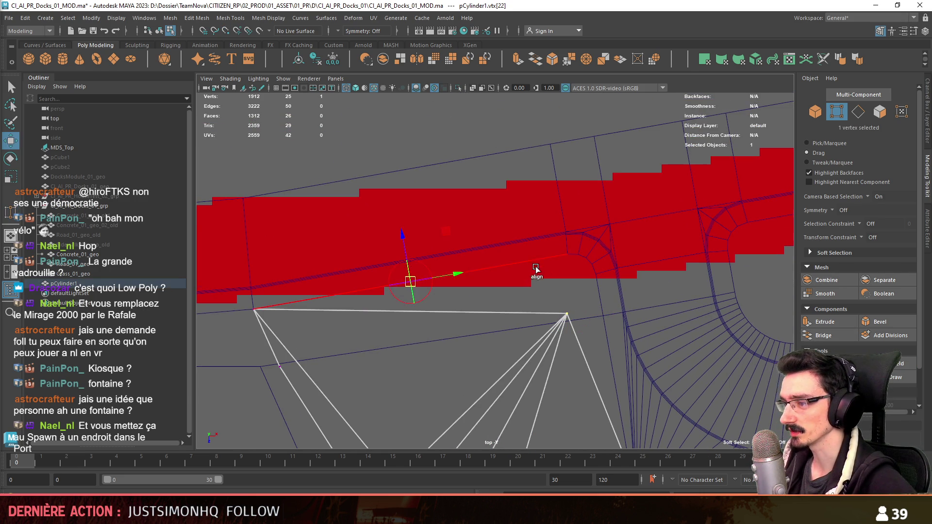
key("r")
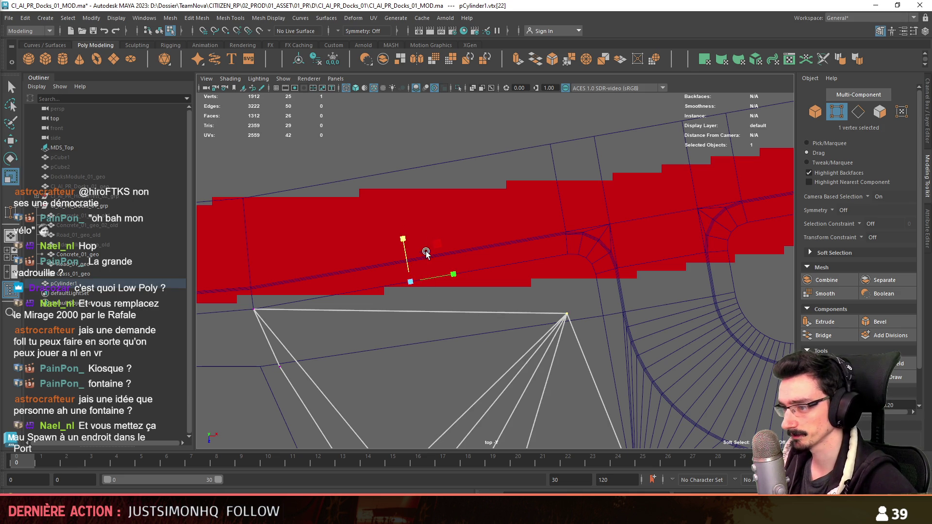
middle_click_drag(428, 256, 427, 312)
key("d")
left_click(600, 294)
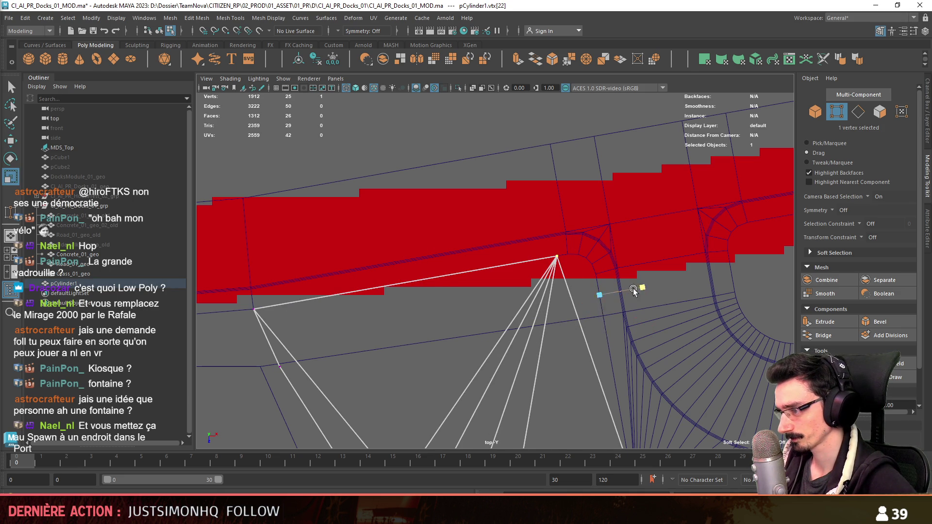
middle_click_drag(600, 294, 511, 179)
key("w")
middle_click_drag(593, 249, 566, 228, "alt")
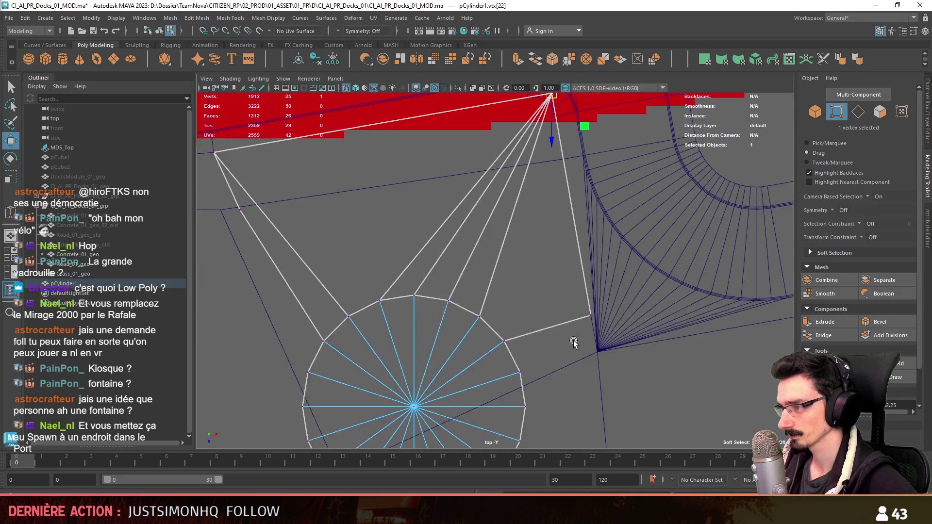
- Move the extension's right corner vertex up-left onto the road
scroll(580, 334, "down", 1)
key("F9")
left_click(587, 288)
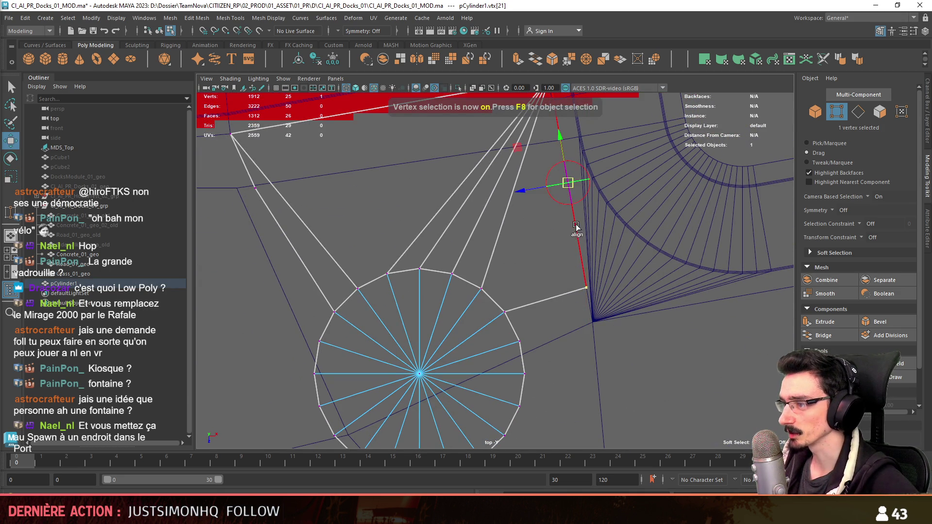
middle_click_drag(565, 170, 557, 141)
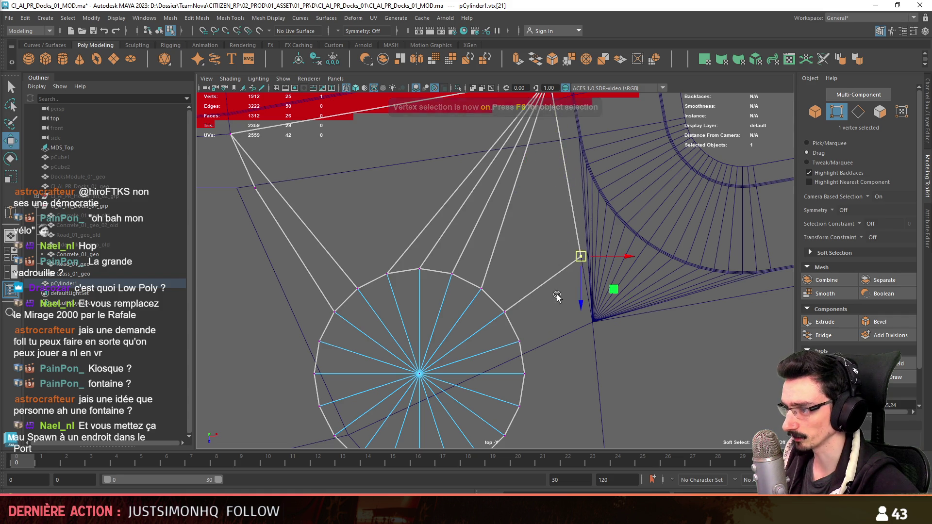
scroll(558, 296, "down", 3)
middle_click_drag(549, 313, 539, 228, "alt")
scroll(511, 297, "up", 3)
key("F10")
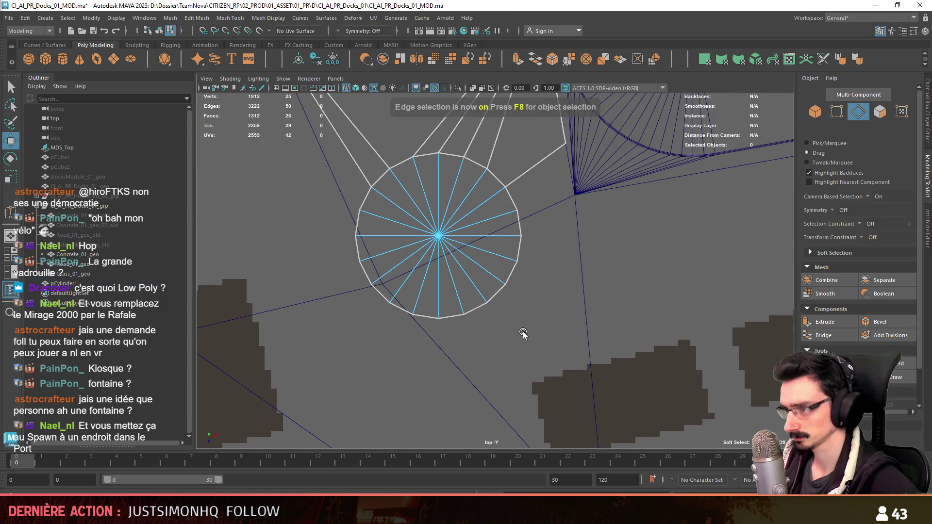
- Extrude the circle's lower rim edges with an offset to form a curved outer ring
left_click(519, 256)
middle_click_drag(473, 354, 502, 290, "alt")
double_click(430, 237, "shift")
mouse_move(430, 237)
middle_mouse_down("alt")
mouse_move(422, 300)
mouse_move(390, 337)
middle_mouse_up("alt")
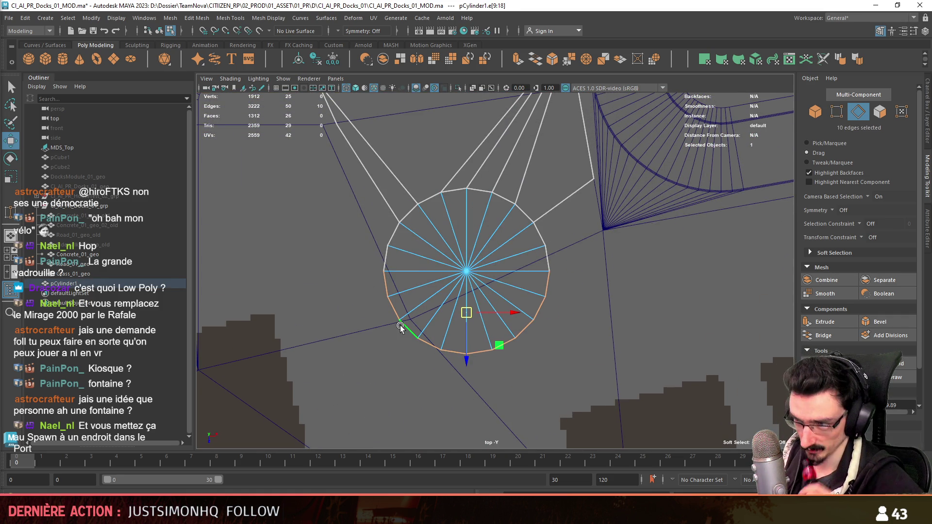
left_click(825, 322)
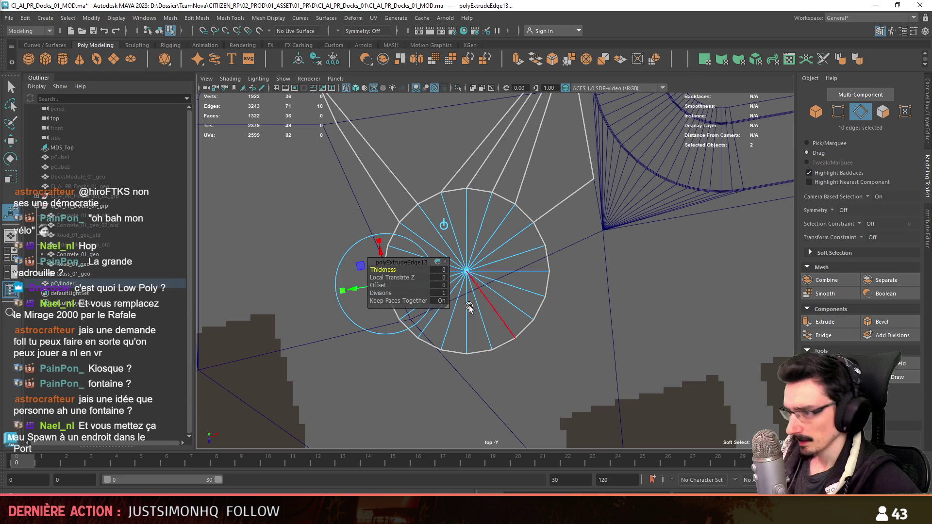
left_click(439, 288)
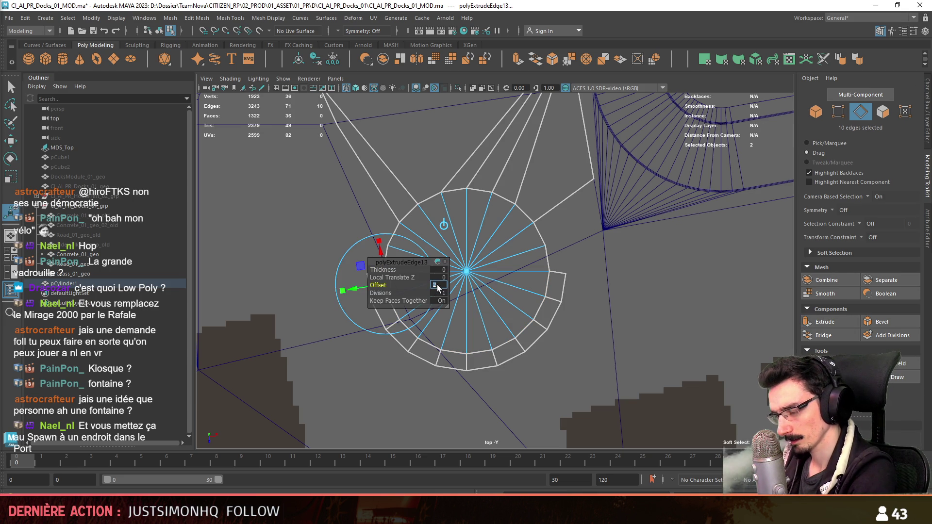
scroll(438, 288, "down", 5)
mouse_move(537, 343)
middle_mouse_down("alt")
mouse_move(589, 222)
mouse_move(590, 288)
middle_mouse_up("alt")
key("w")
scroll(591, 287, "up", 2)
middle_click_drag(597, 214, 593, 361, "alt")
- Select the outer ring and upper fan faces, invert the selection, and delete the inner circle faces
key("F11")
left_click(605, 287)
double_click(595, 306)
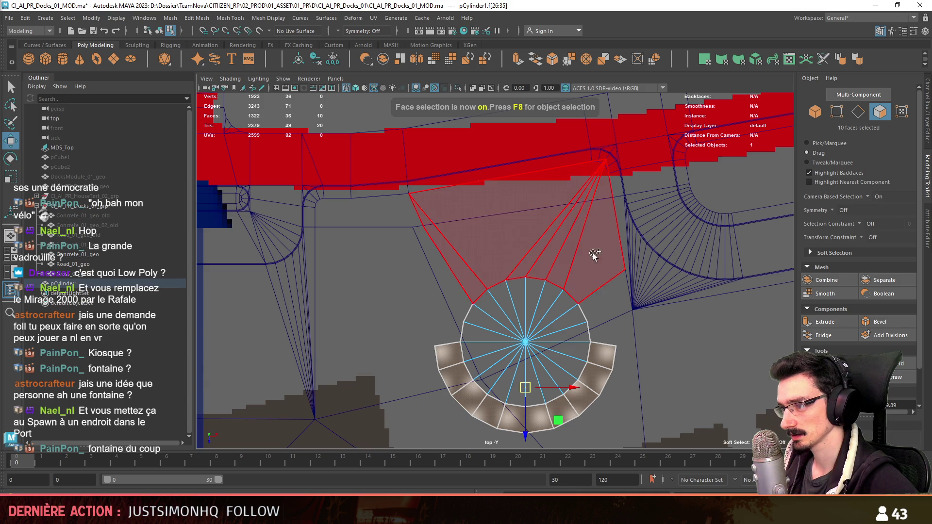
left_click(603, 281, "shift")
key("ctrl+shift+i")
key("Delete")
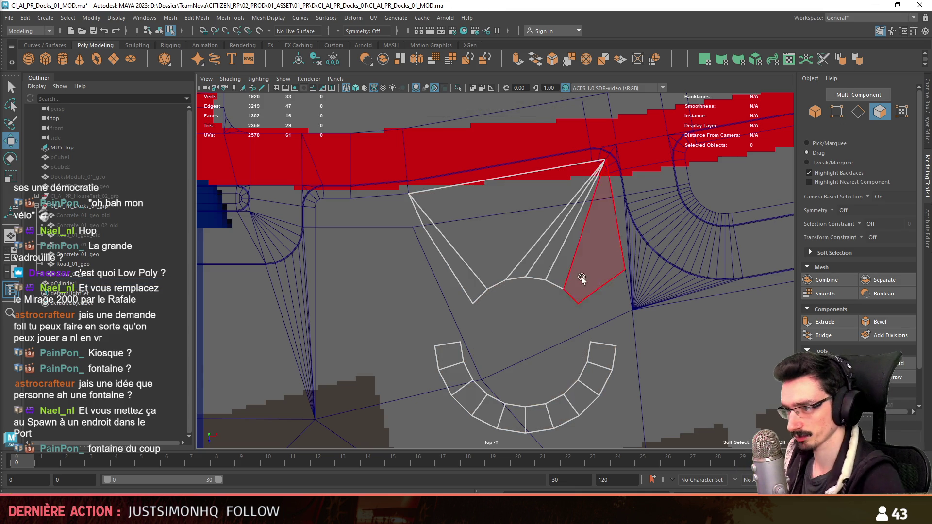
key("F10")
- Extrude the fan's left edge twice, pulling it left toward the road
left_click(413, 220)
key("ctrl+e")
scroll(386, 219, "up", 2)
left_click_drag(505, 248, 443, 251)
key("w")
scroll(443, 251, "up", 3)
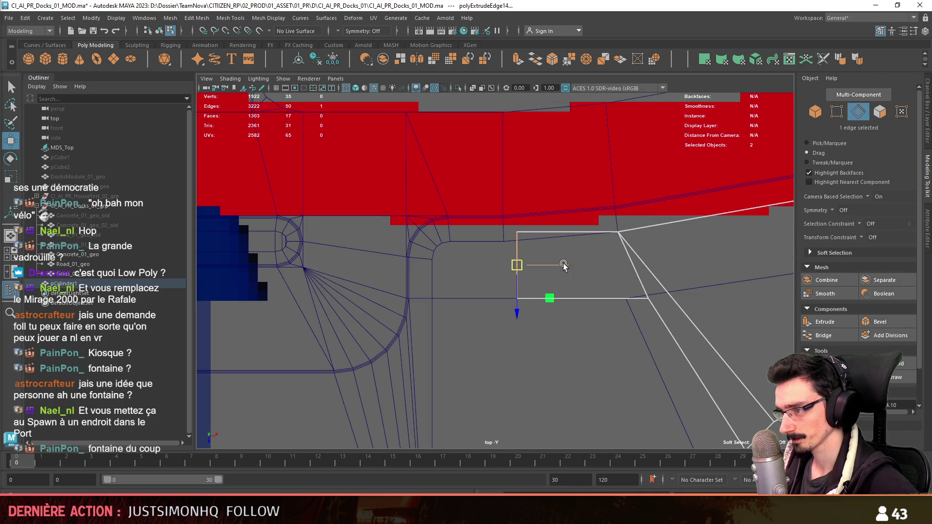
left_click_drag(561, 262, 469, 278)
key("ctrl+e")
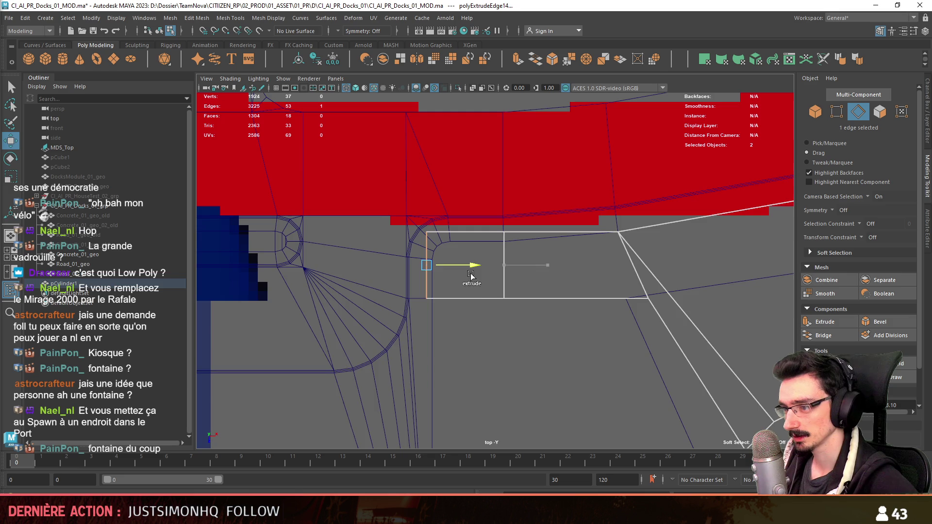
scroll(461, 280, "up", 1)
key("r")
scroll(444, 384, "down", 3)
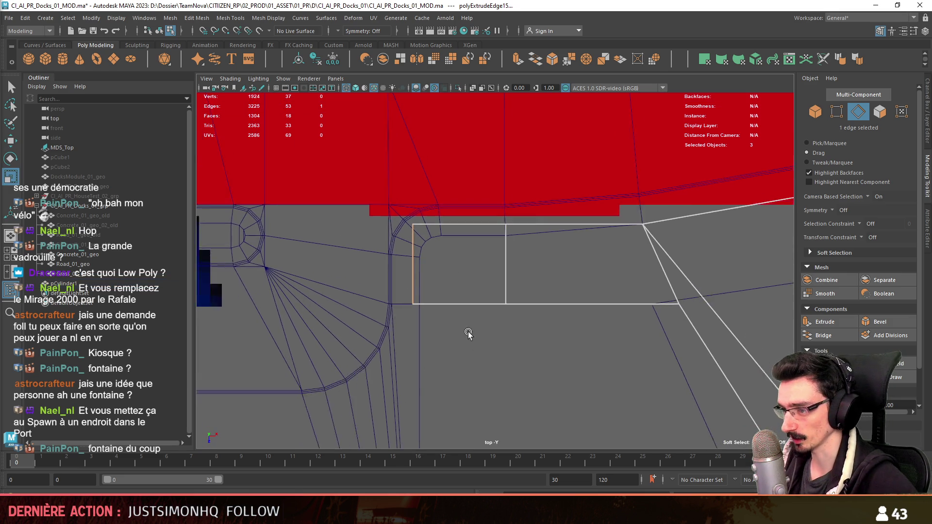
scroll(499, 382, "down", 1)
scroll(486, 226, "up", 4)
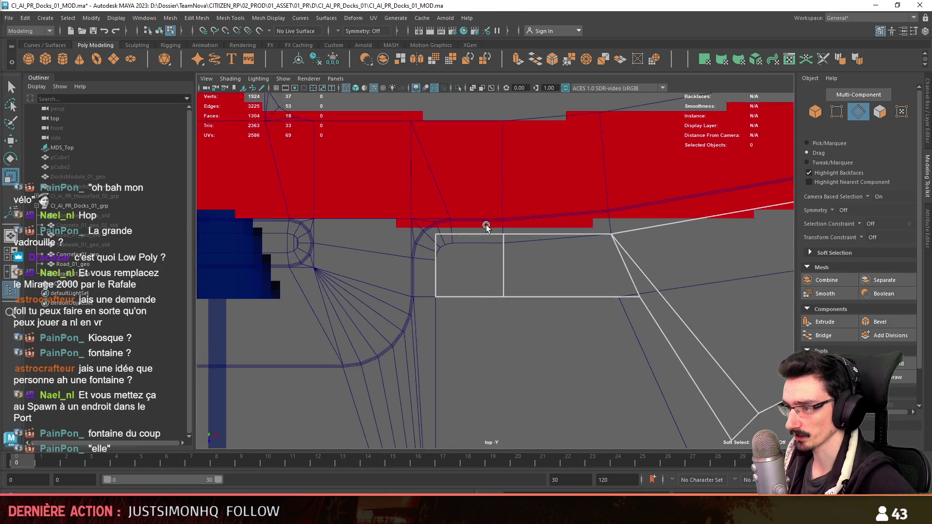
- Move the strip's top edge down to the road, with its pivot snapped to the edge midpoint
left_click(485, 225)
key("w")
left_click_drag(465, 266, 466, 279)
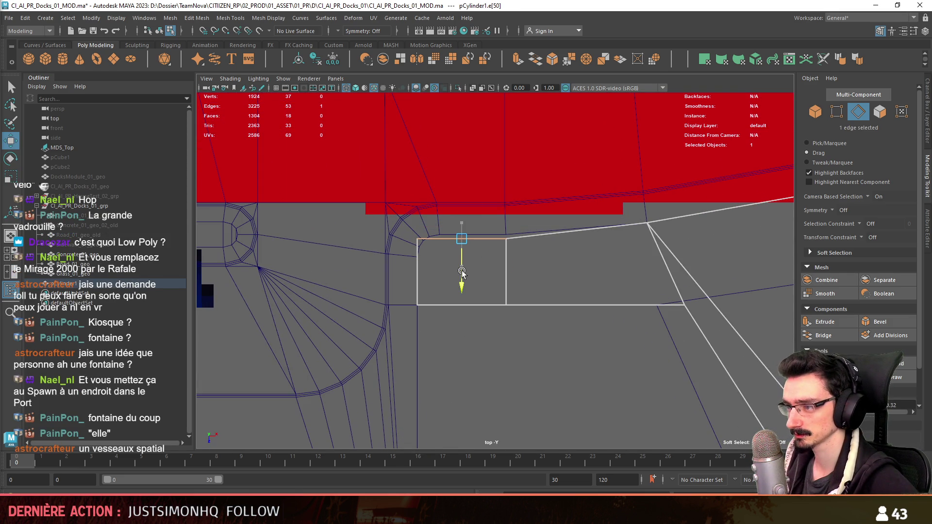
scroll(486, 267, "up", 1)
key("d")
scroll(500, 266, "up", 1)
left_click(487, 300)
scroll(486, 269, "up", 1)
left_click_drag(452, 353, 453, 372)
key("ctrl+z")
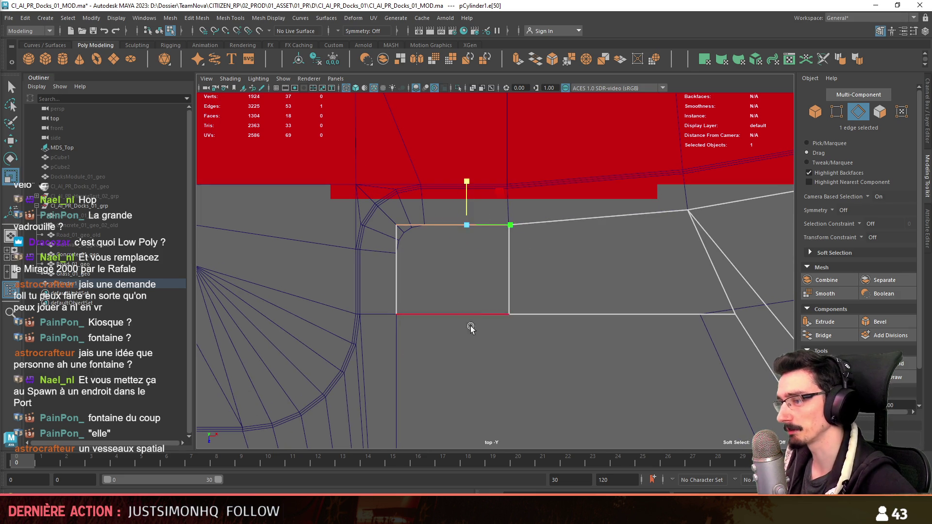
scroll(487, 325, "down", 3)
scroll(487, 325, "down", 3)
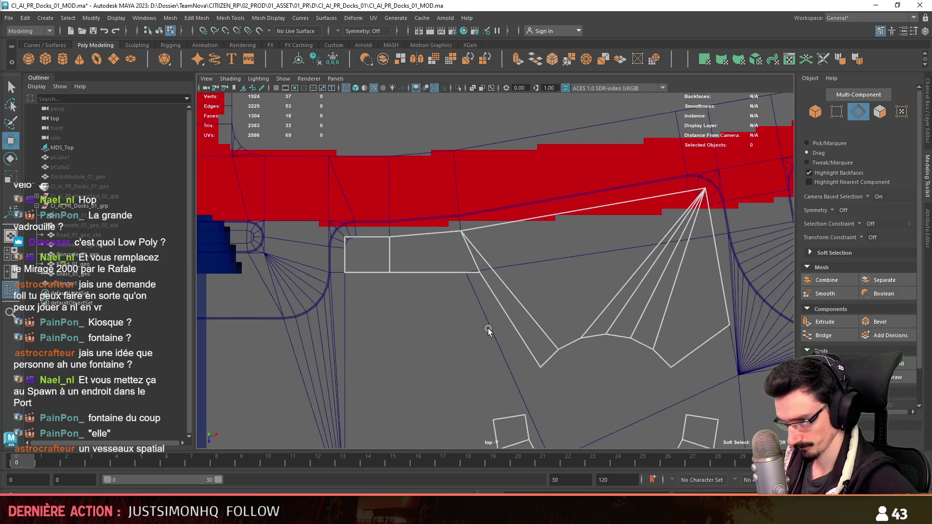
- Slide the fan's corner vertex left so it fits against the road
scroll(561, 380, "up", 2)
scroll(562, 380, "down", 1)
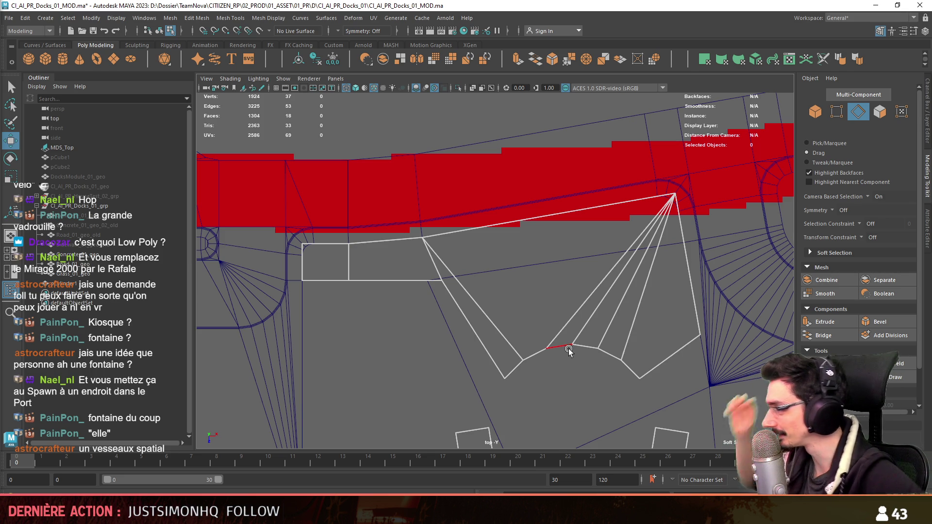
scroll(446, 252, "down", 3)
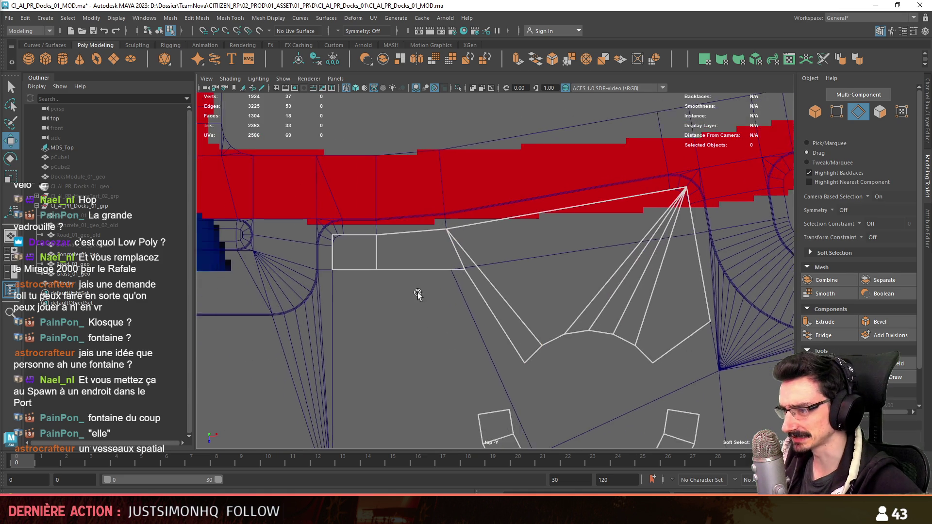
key("F9")
scroll(430, 279, "up", 2)
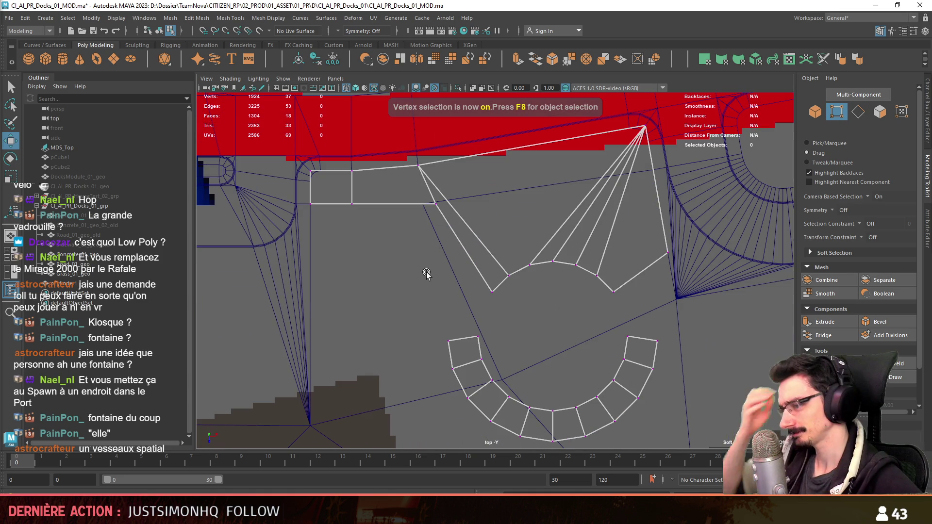
left_click(435, 204)
left_click_drag(466, 201, 440, 202)
- Pull the ring arc's left end vertex outward so the horseshoe flares open
left_click(446, 341)
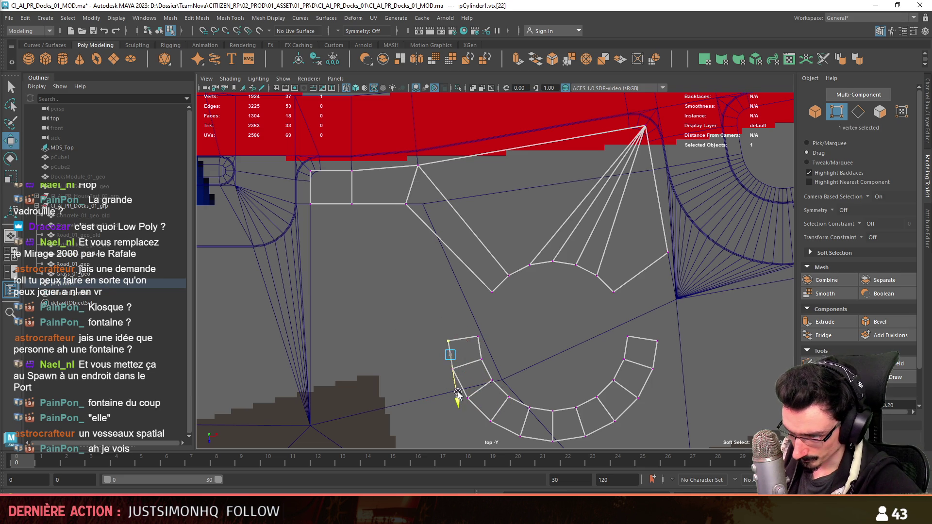
mouse_move(374, 319)
middle_mouse_down("alt")
mouse_move(251, 301)
mouse_move(247, 289)
middle_mouse_up("alt")
left_click(533, 342)
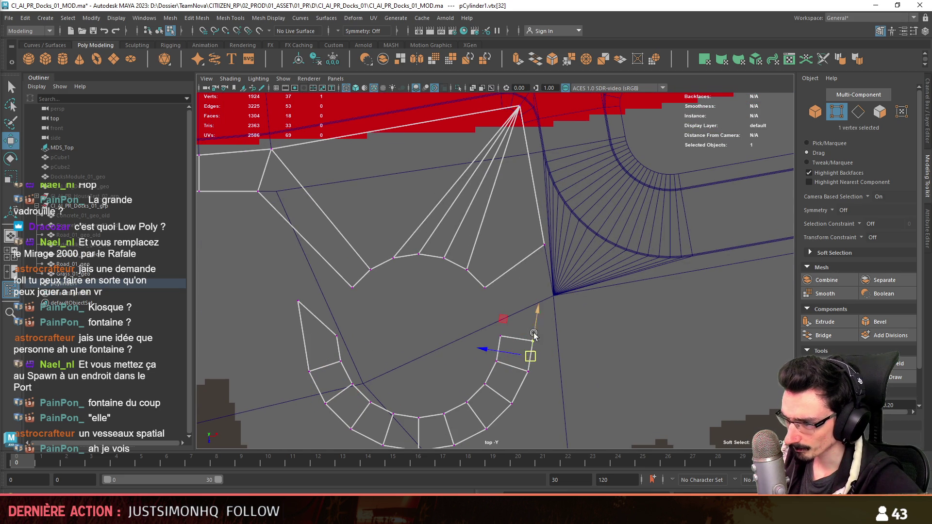
left_click(559, 331)
scroll(559, 330, "down", 6)
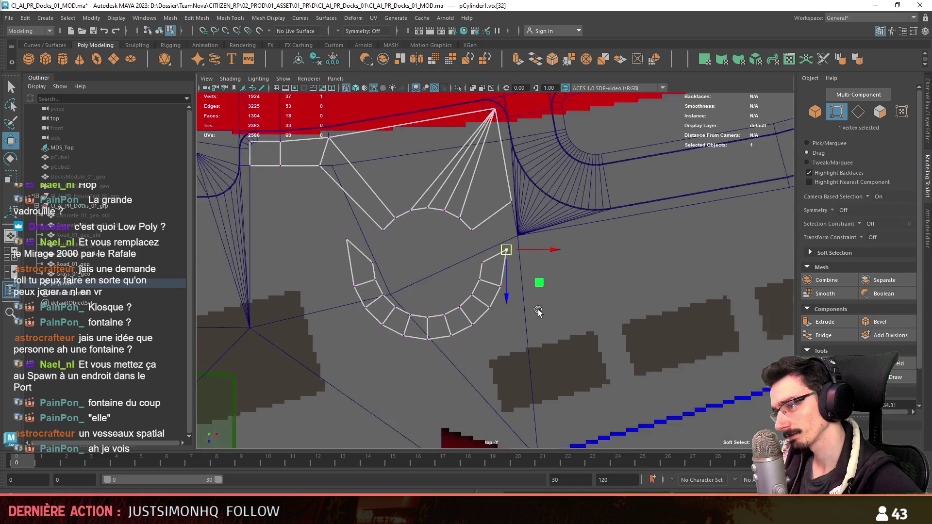
scroll(527, 340, "up", 3)
middle_click_drag(488, 288, 554, 287, "alt")
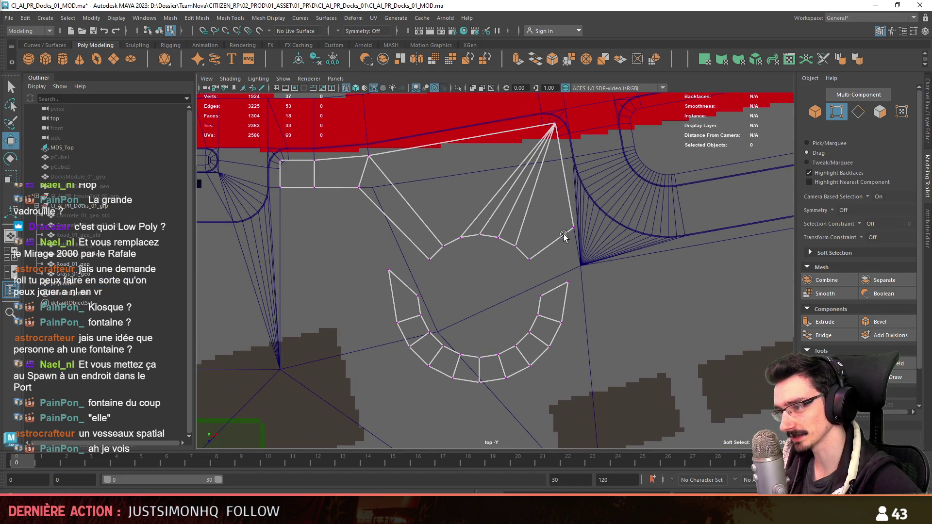
- Select the whole plaza mesh in object mode and view it in perspective
mouse_move(425, 241)
middle_mouse_down("alt")
mouse_move(461, 315)
mouse_move(539, 271)
middle_mouse_up("alt")
key("F8")
mouse_move(539, 271)
left_mouse_down("alt")
mouse_move(601, 151)
mouse_move(572, 212)
mouse_move(566, 312)
mouse_move(490, 234)
left_mouse_up("alt")
- Isolate pCylinder1 and extrude its border edge loop downward to give the plaza thickness
key("ctrl+1")
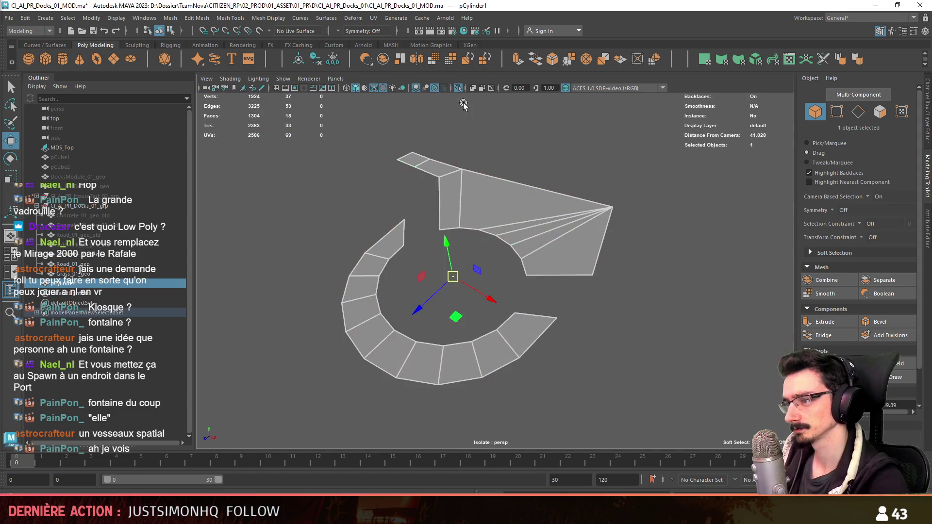
key("F10")
double_click(491, 234)
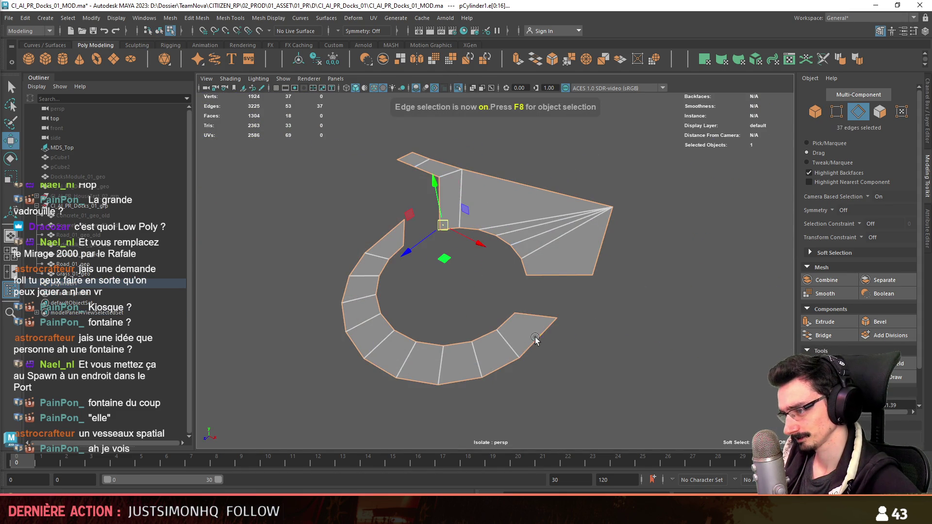
key("ctrl+e")
middle_click_drag(479, 325, 515, 334)
left_click_drag(516, 334, 494, 340, "alt")
scroll(568, 292, "up", 5)
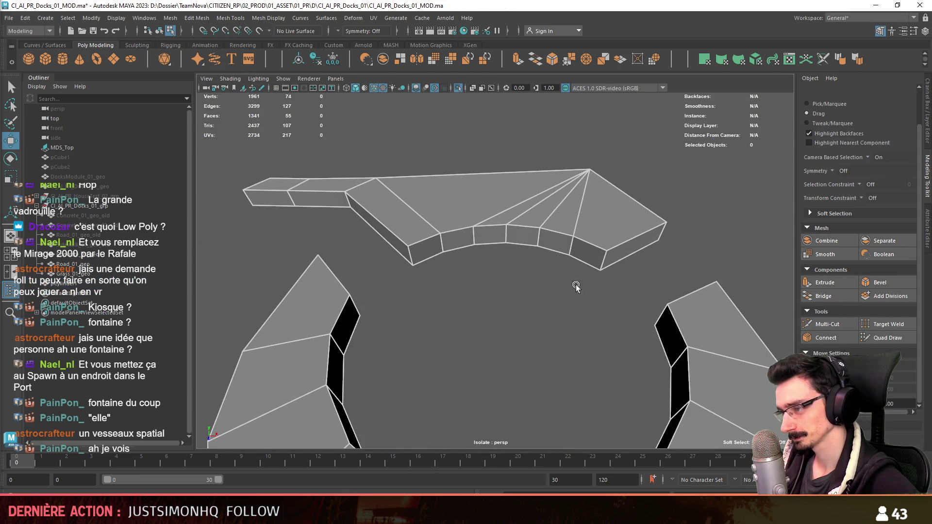
- Inspect the fan's edges from a new angle, then switch to the browser's Mirage jet image
left_click(569, 294)
mouse_move(569, 295)
left_mouse_down("alt")
mouse_move(464, 168)
mouse_move(538, 246)
left_mouse_up("alt")
mouse_move(517, 213)
left_mouse_down()
mouse_move(537, 246)
mouse_move(484, 263)
left_mouse_up()
left_click(529, 272)
scroll(542, 273, "down", 3)
key("alt+Tab")
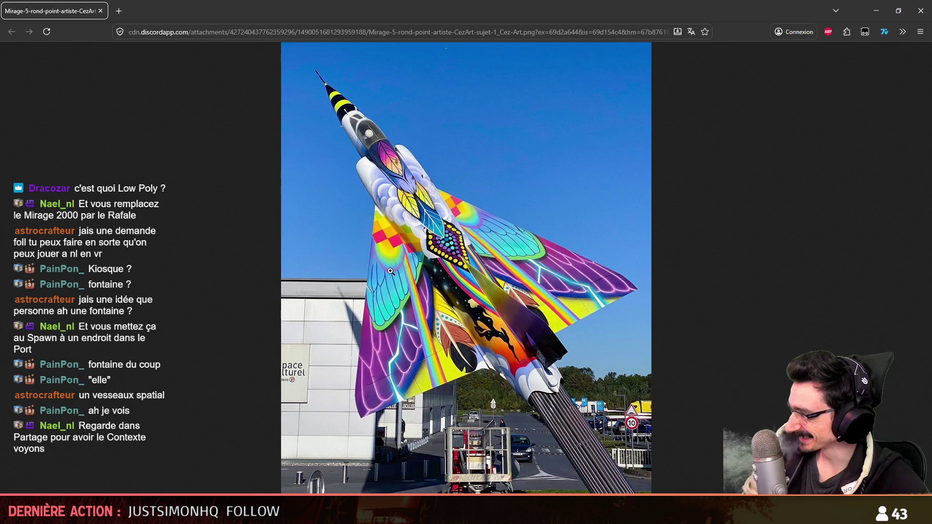
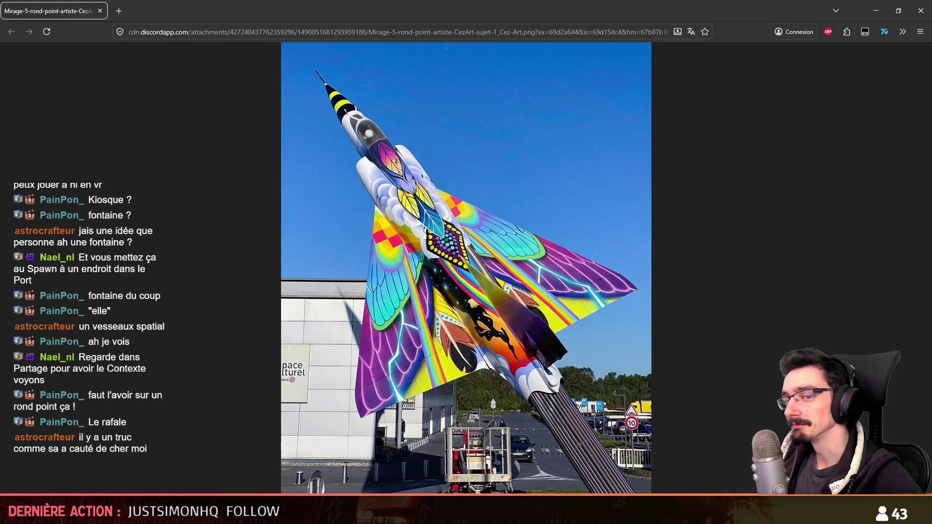
- Switch from the Mirage jet photo in Firefox back to the Maya docks scene
key("alt+Tab")
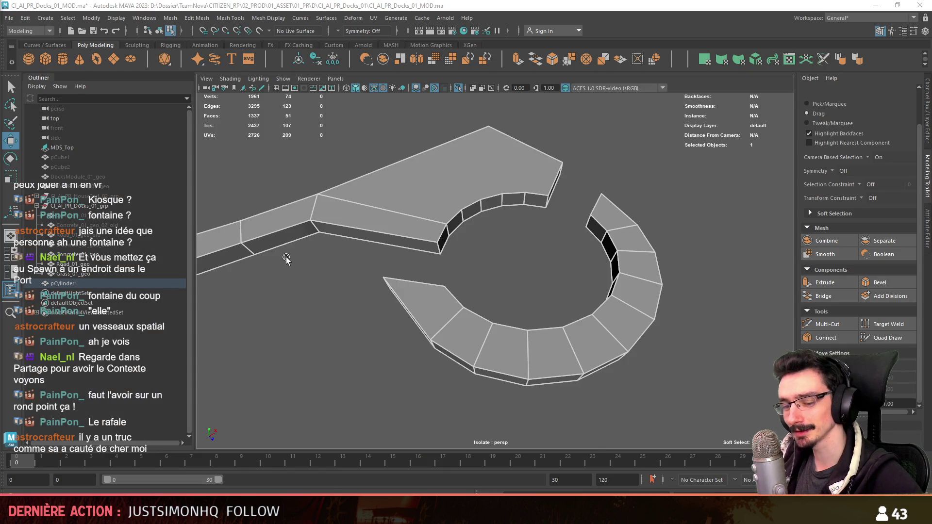
- In edge mode, select the path pieces' vertical corner edges, orbiting between corners
key("F10")
left_click_drag(287, 260, 504, 291, "alt")
scroll(568, 333, "up", 3)
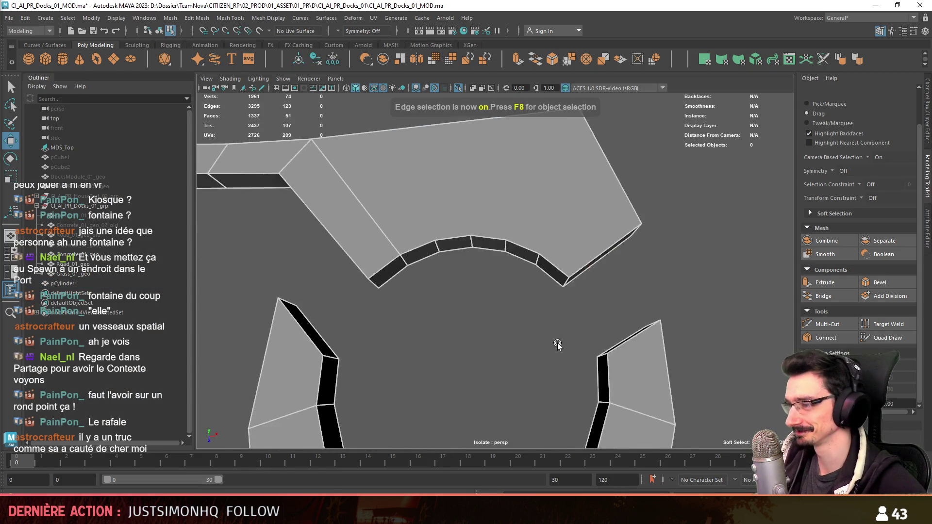
left_click_drag(568, 333, 531, 271, "alt")
left_click(531, 271)
left_click_drag(454, 291, 572, 254, "alt")
left_click(288, 323, "shift")
mouse_move(288, 323)
left_mouse_down("alt")
mouse_move(377, 319)
mouse_move(608, 245)
mouse_move(483, 296)
mouse_move(385, 271)
mouse_move(416, 264)
mouse_move(449, 303)
mouse_move(522, 297)
mouse_move(344, 267)
mouse_move(616, 272)
left_mouse_up("alt")
left_click(463, 316, "shift")
mouse_move(464, 317)
left_mouse_down("alt")
mouse_move(568, 241)
mouse_move(483, 172)
mouse_move(551, 285)
mouse_move(358, 290)
mouse_move(480, 301)
left_mouse_up("alt")
left_click(450, 280, "shift")
mouse_move(568, 306)
left_mouse_down("alt")
mouse_move(510, 272)
mouse_move(437, 258)
mouse_move(524, 252)
mouse_move(451, 265)
mouse_move(381, 240)
mouse_move(433, 298)
mouse_move(465, 249)
mouse_move(427, 317)
mouse_move(393, 312)
mouse_move(476, 296)
mouse_move(366, 285)
mouse_move(513, 283)
mouse_move(460, 253)
left_mouse_up("alt")
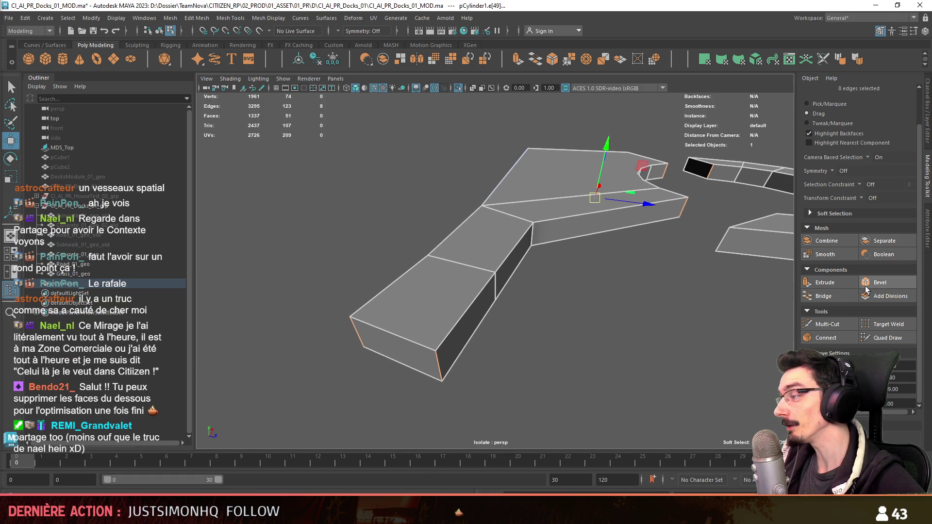
- Bevel the selected corner edges with a 0.8 fraction and added segments
left_click(880, 282)
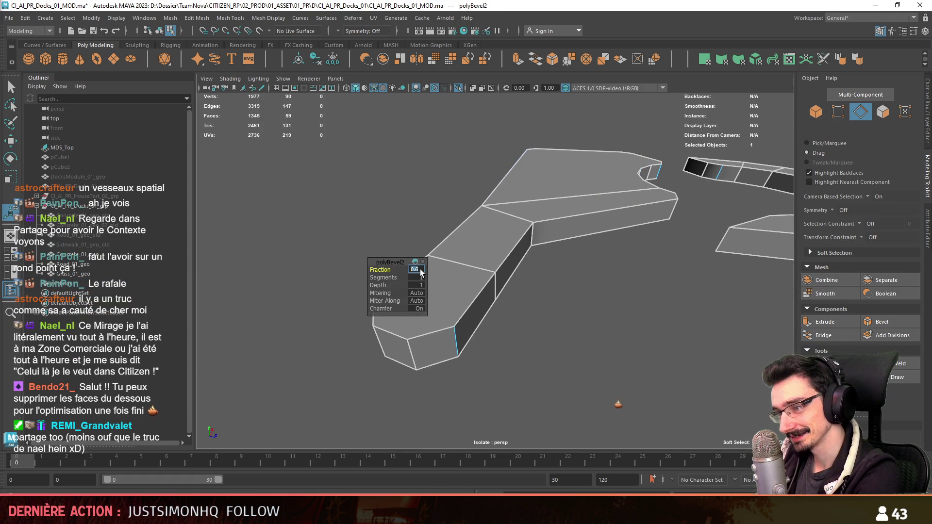
left_click_drag(374, 278, 378, 277)
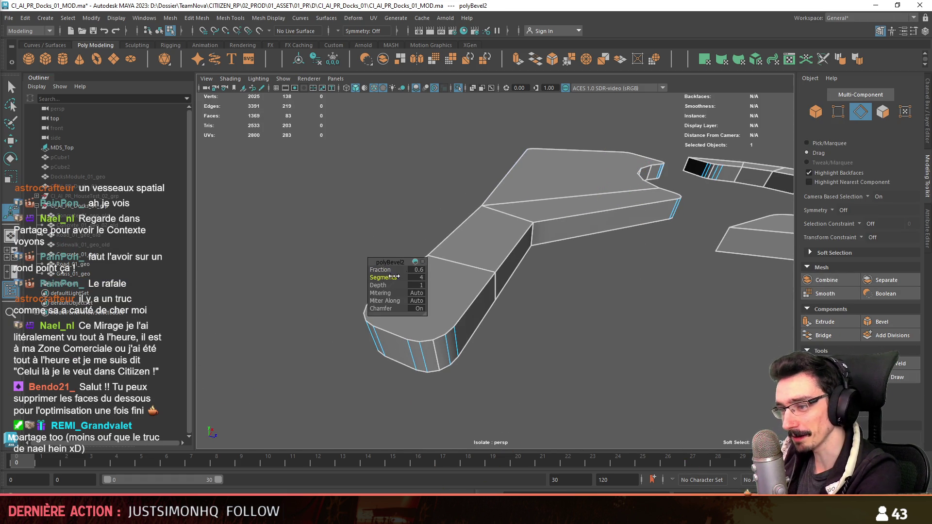
type("0.8")
key("Return")
mouse_move(605, 341)
left_mouse_down("alt")
mouse_move(590, 329)
mouse_move(539, 319)
mouse_move(539, 327)
left_mouse_up("alt")
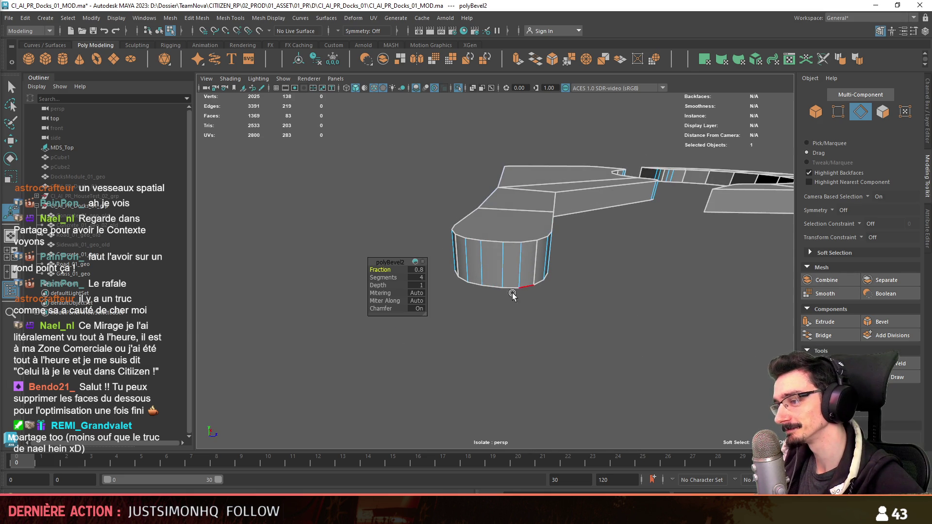
key("w")
left_click(620, 270)
mouse_move(620, 270)
left_mouse_down("alt")
mouse_move(439, 327)
mouse_move(451, 340)
mouse_move(508, 324)
mouse_move(439, 374)
mouse_move(611, 320)
mouse_move(442, 291)
mouse_move(467, 294)
mouse_move(464, 267)
mouse_move(479, 276)
mouse_move(537, 272)
mouse_move(759, 303)
left_mouse_up("alt")
- Bevel the second path piece's corner edges with 4 segments
key("F11")
key("F10")
left_click(467, 294)
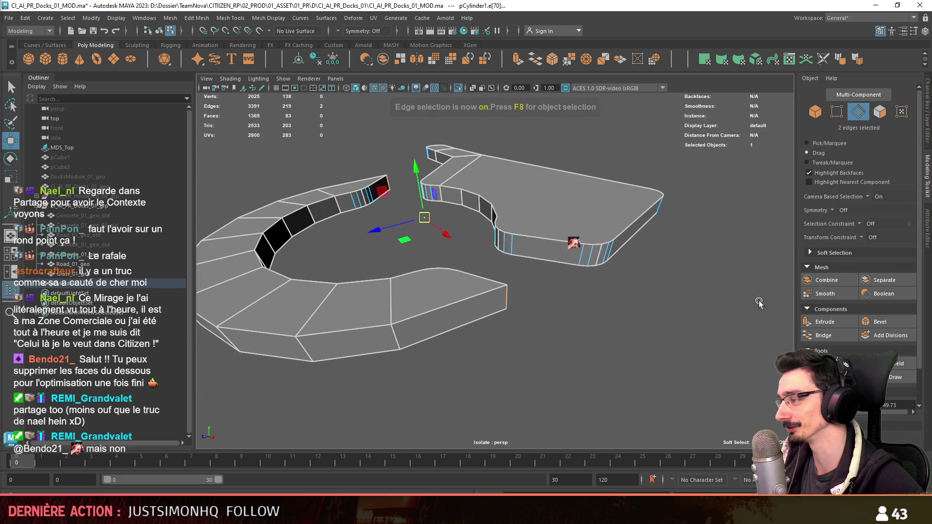
left_click(879, 325)
left_click_drag(396, 275, 406, 276)
mouse_move(472, 380)
left_mouse_down("alt")
mouse_move(549, 381)
mouse_move(684, 337)
mouse_move(697, 355)
mouse_move(631, 313)
mouse_move(588, 358)
left_mouse_up("alt")
scroll(632, 313, "up", 5)
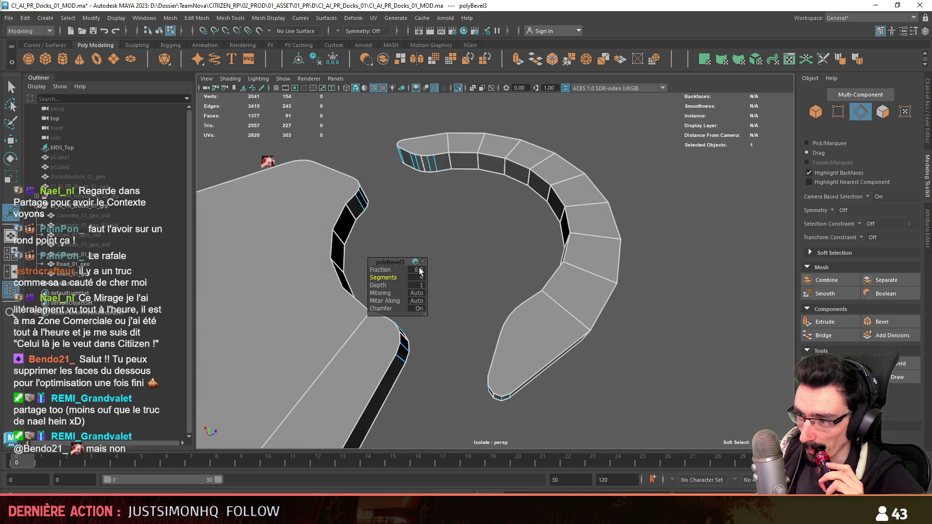
mouse_move(578, 376)
left_mouse_down("alt")
mouse_move(603, 355)
mouse_move(505, 366)
mouse_move(572, 358)
mouse_move(584, 342)
mouse_move(568, 375)
left_mouse_up("alt")
key("w")
- Select the path pieces' side wall faces and delete them
key("F11")
mouse_move(492, 388)
left_mouse_down("alt")
mouse_move(603, 312)
mouse_move(610, 319)
mouse_move(466, 308)
mouse_move(439, 279)
mouse_move(443, 289)
mouse_move(549, 267)
mouse_move(416, 263)
mouse_move(572, 261)
mouse_move(422, 316)
mouse_move(333, 327)
mouse_move(464, 280)
left_mouse_up("alt")
left_click(389, 250)
mouse_move(388, 250)
left_mouse_down("alt")
mouse_move(486, 291)
mouse_move(678, 294)
mouse_move(542, 339)
left_mouse_up("alt")
key("Delete")
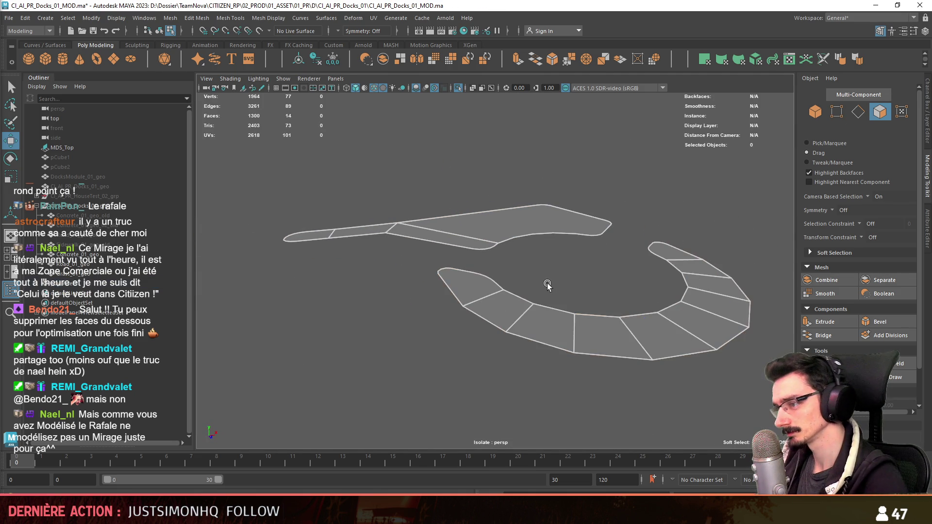
- Multi-Cut edges across the first rounded path ends from their corner vertices
scroll(542, 340, "up", 3)
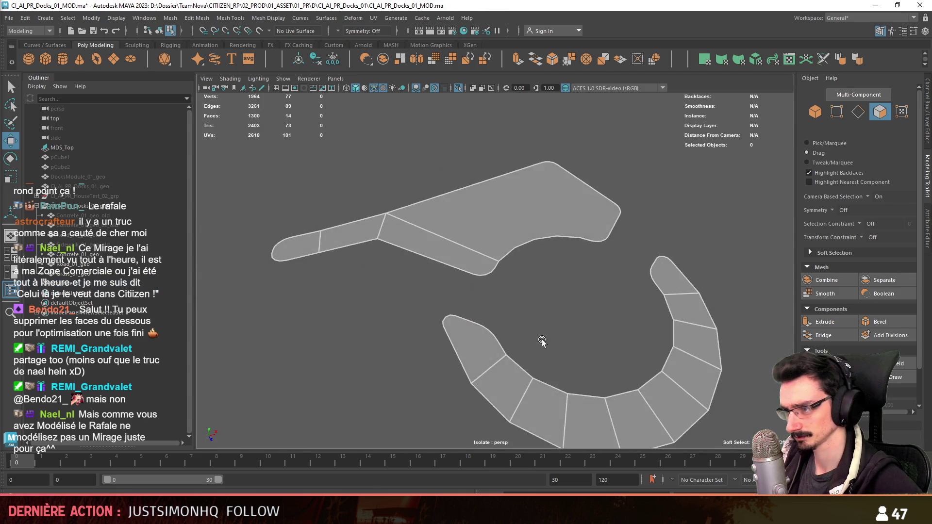
key("F9")
scroll(542, 339, "up", 6)
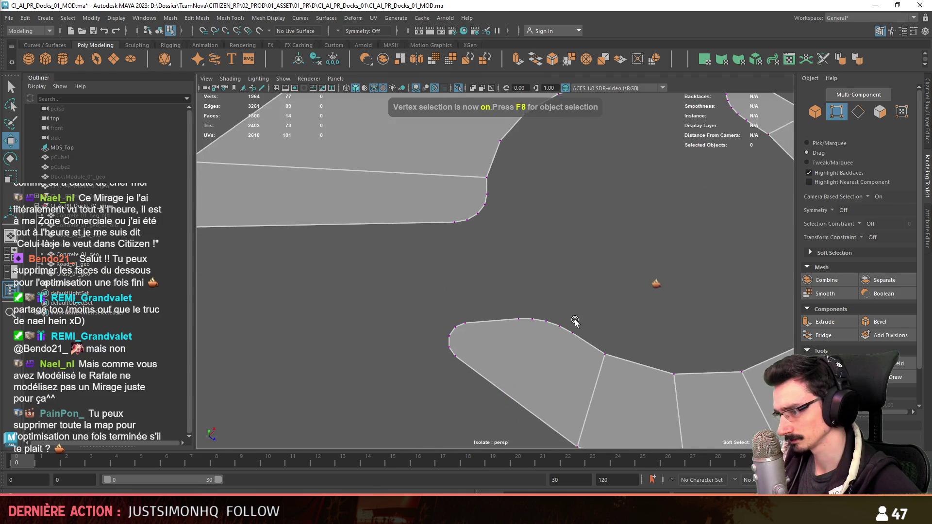
scroll(458, 330, "down", 5)
mouse_move(530, 329)
left_mouse_down("alt")
mouse_move(489, 304)
mouse_move(606, 247)
mouse_move(531, 298)
mouse_move(568, 294)
mouse_move(582, 316)
left_mouse_up("alt")
scroll(489, 304, "up", 5)
left_click(535, 365)
scroll(539, 355, "up", 3)
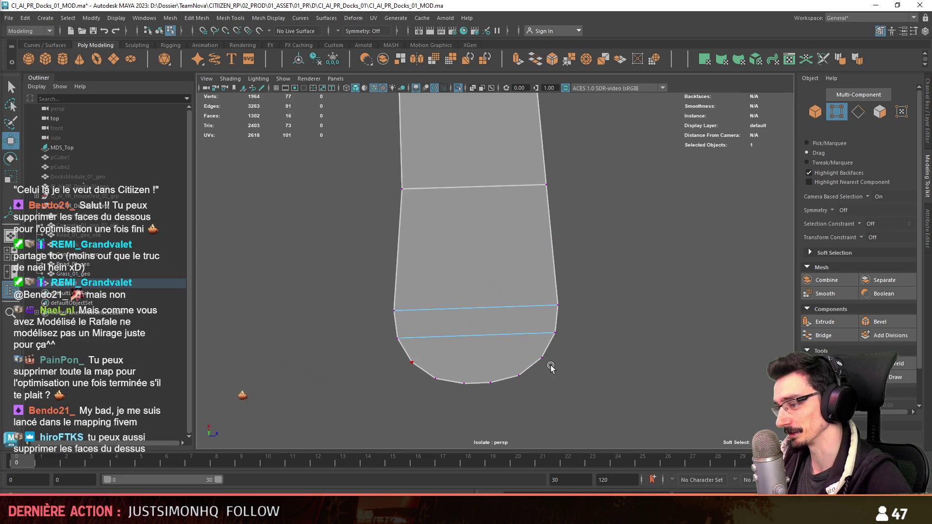
left_click(432, 373)
mouse_move(431, 373)
left_mouse_down("alt")
mouse_move(624, 316)
mouse_move(550, 206)
mouse_move(422, 326)
left_mouse_up("alt")
scroll(569, 343, "up", 5)
left_click_drag(569, 343, 545, 221, "alt")
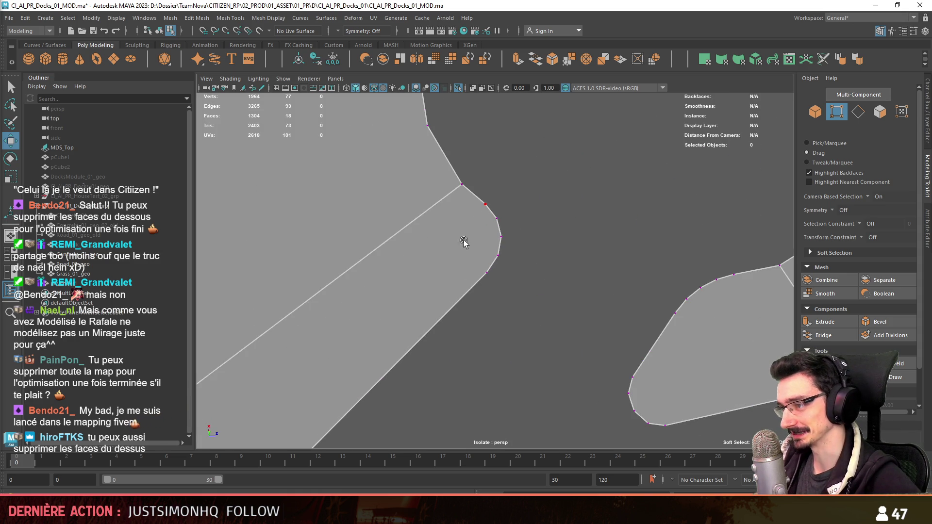
left_click_drag(493, 266, 481, 284)
left_click_drag(481, 284, 478, 307, "alt")
key("Return")
- Add fan-shaped cuts across the next rounded ends of the smaller path piece
mouse_move(493, 233)
left_mouse_down("alt")
mouse_move(527, 316)
mouse_move(496, 285)
mouse_move(566, 241)
left_mouse_up("alt")
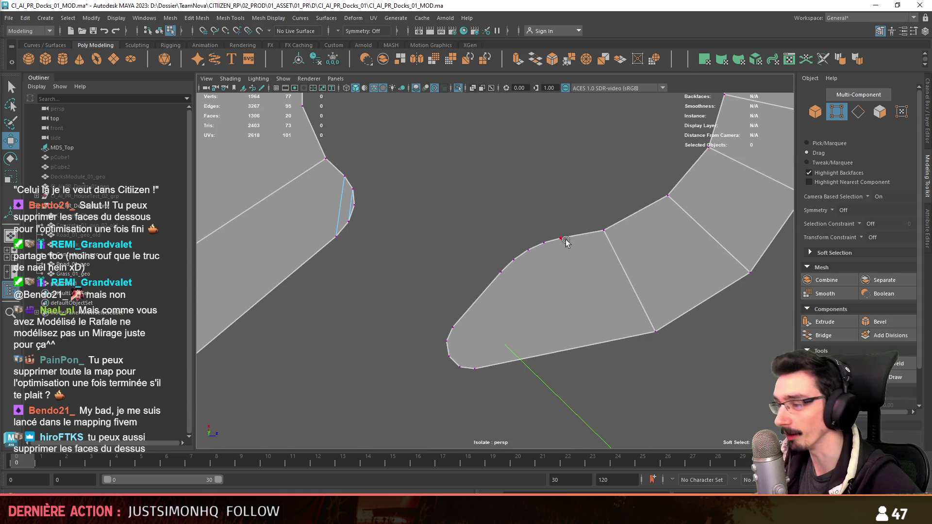
left_click(478, 372)
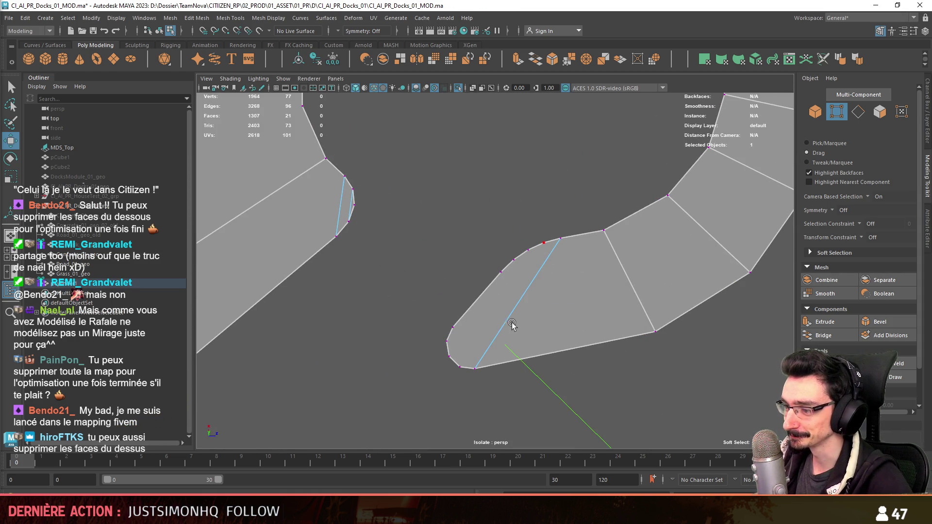
left_click(507, 272)
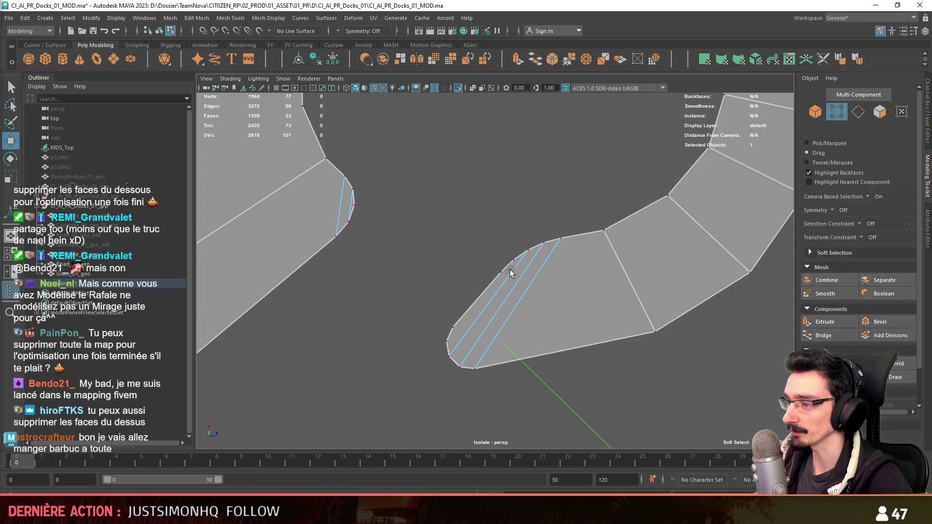
left_click(444, 343)
key("Return")
mouse_move(444, 343)
left_mouse_down("alt")
mouse_move(416, 273)
mouse_move(505, 408)
mouse_move(539, 275)
mouse_move(492, 324)
mouse_move(454, 307)
mouse_move(451, 178)
left_mouse_up("alt")
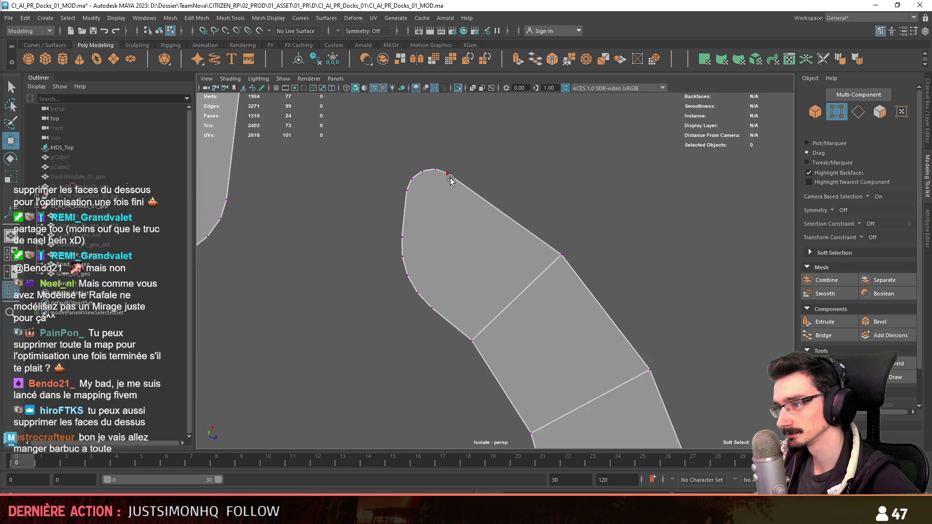
left_click(432, 309, "shift")
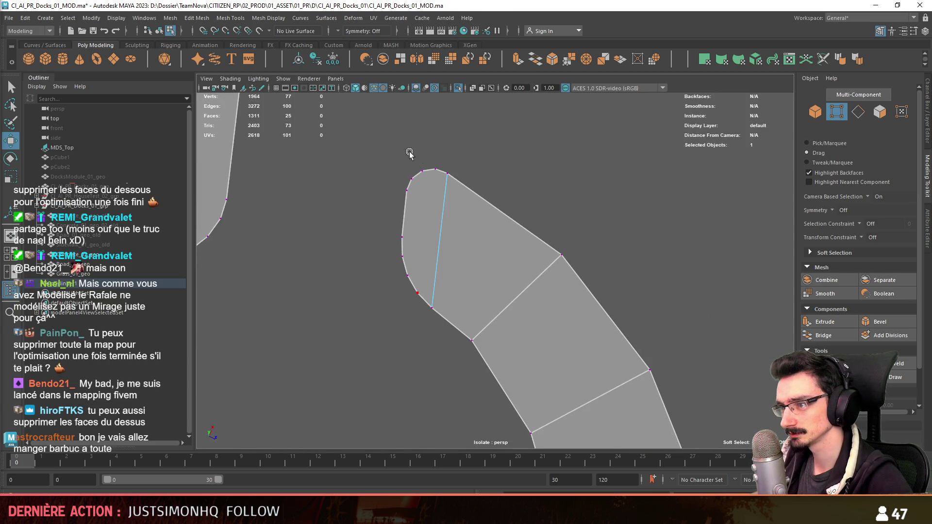
left_click(406, 280)
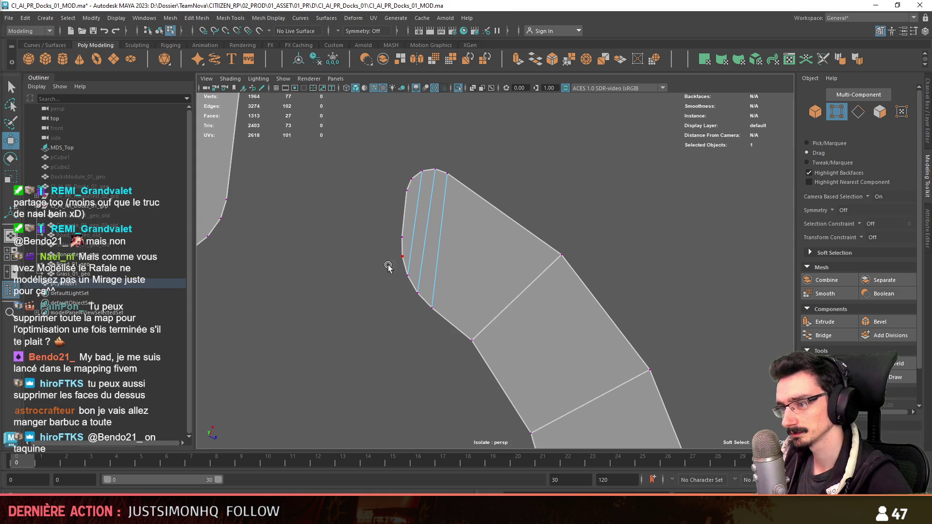
left_click(345, 263)
left_click_drag(352, 260, 379, 204, "alt")
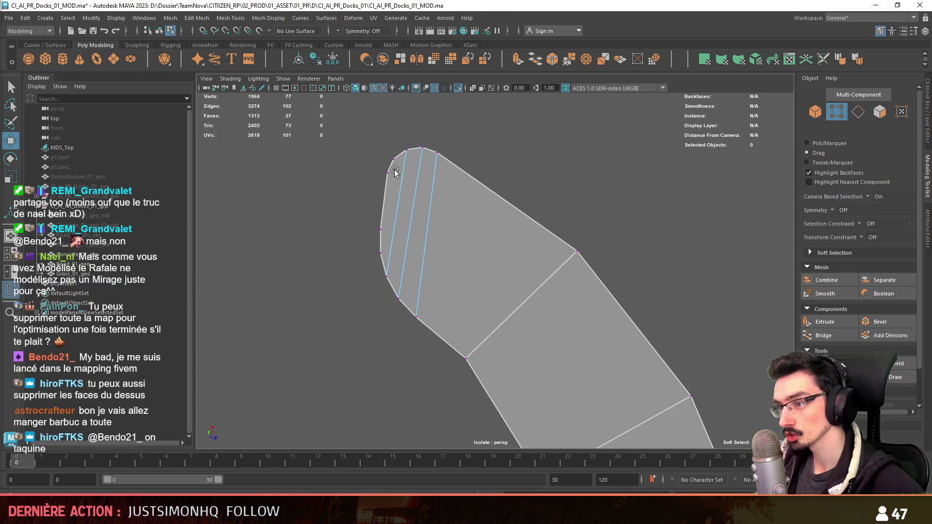
key("Return")
- Add fan cuts at the larger path piece's rounded corners
mouse_move(373, 261)
left_mouse_down("alt")
mouse_move(366, 316)
mouse_move(327, 306)
mouse_move(423, 260)
mouse_move(494, 315)
left_mouse_up("alt")
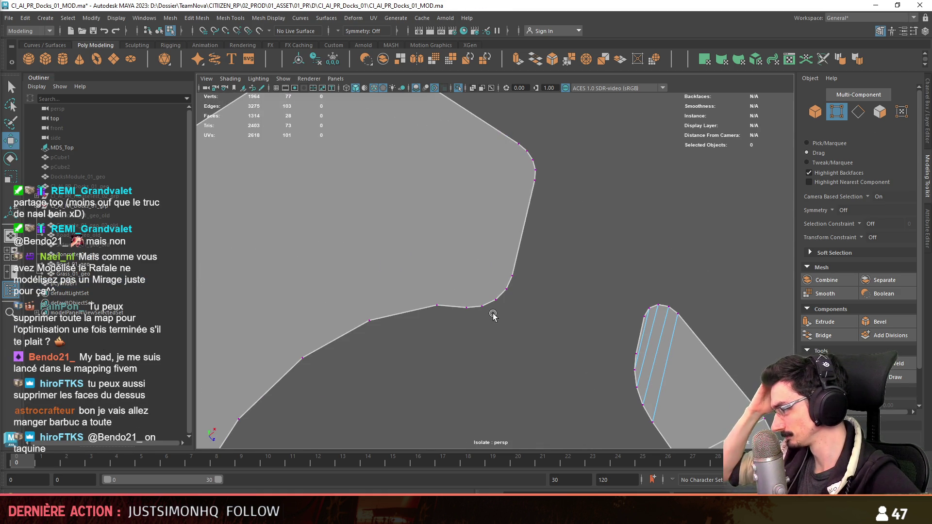
mouse_move(494, 315)
left_mouse_down("alt")
mouse_move(494, 347)
mouse_move(499, 327)
mouse_move(584, 241)
mouse_move(661, 229)
mouse_move(602, 337)
mouse_move(651, 165)
mouse_move(447, 235)
mouse_move(583, 208)
mouse_move(539, 287)
mouse_move(503, 393)
mouse_move(370, 291)
left_mouse_up("alt")
mouse_move(284, 185)
left_mouse_down()
mouse_move(418, 221)
mouse_move(428, 289)
left_mouse_up()
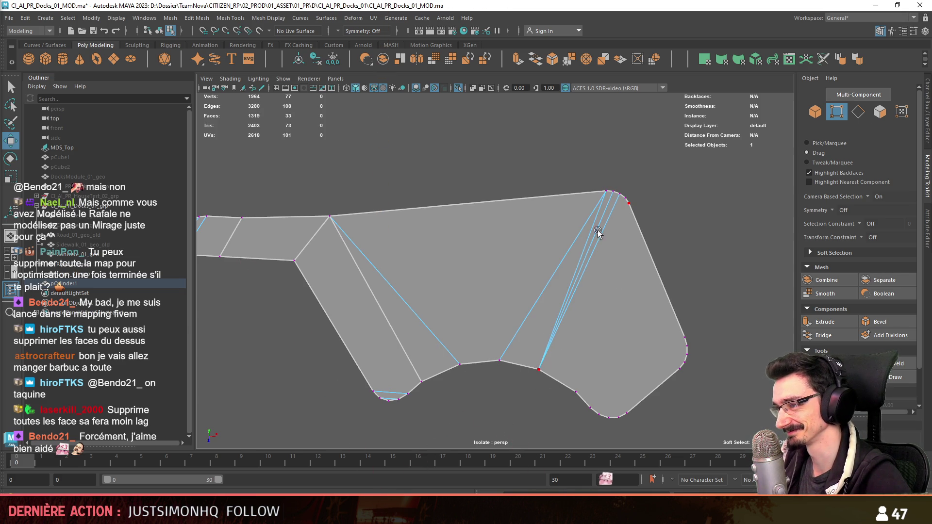
left_click(625, 201)
left_click_drag(625, 201, 616, 300, "alt")
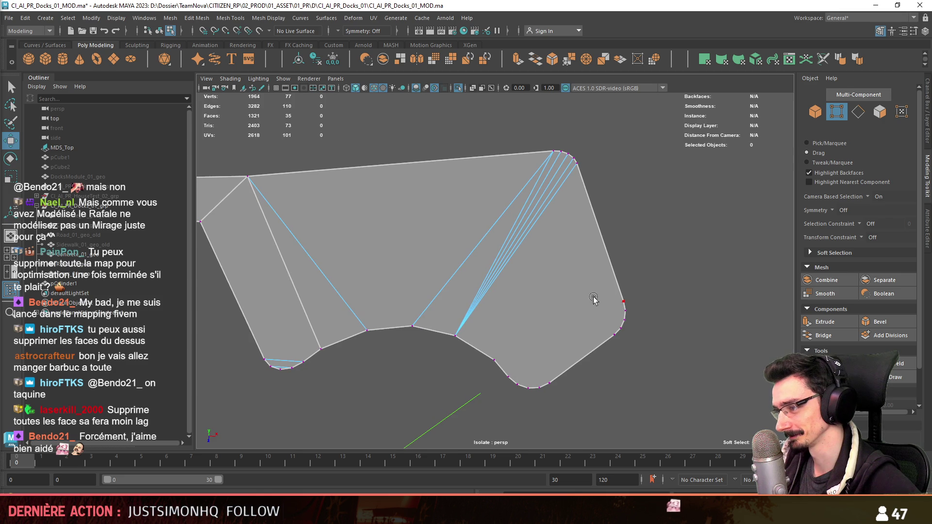
left_click(493, 360)
right_click_drag(494, 360, 610, 297, "alt")
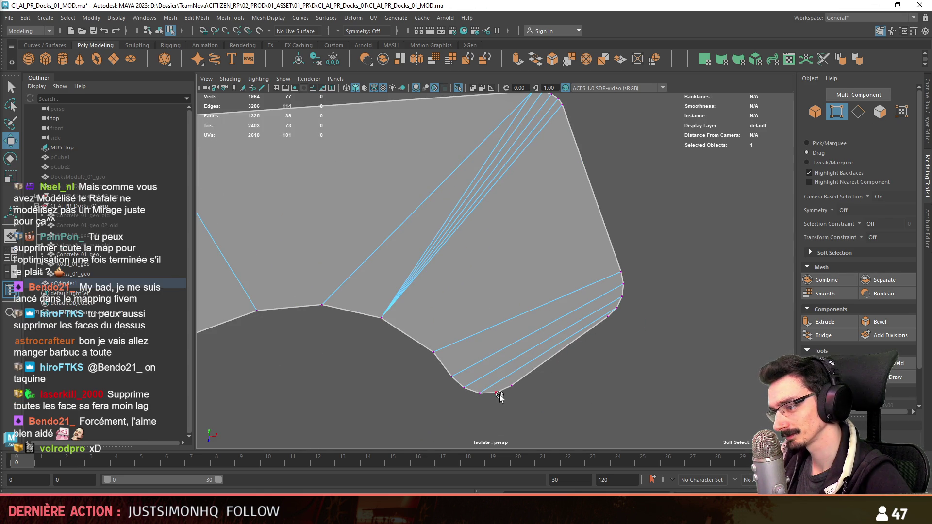
mouse_move(528, 398)
left_mouse_down("alt")
mouse_move(632, 360)
mouse_move(440, 288)
mouse_move(486, 301)
mouse_move(502, 363)
mouse_move(487, 260)
mouse_move(480, 277)
mouse_move(483, 109)
mouse_move(489, 209)
mouse_move(598, 306)
mouse_move(537, 298)
mouse_move(505, 312)
mouse_move(458, 282)
mouse_move(558, 280)
left_mouse_up("alt")
- Select the path mesh, turn off Isolate Select to show the road scene, and enter edge mode
key("F8")
left_click(562, 208)
scroll(463, 270, "up", 3)
scroll(463, 270, "down", 3)
key("ctrl+1")
key("F10")
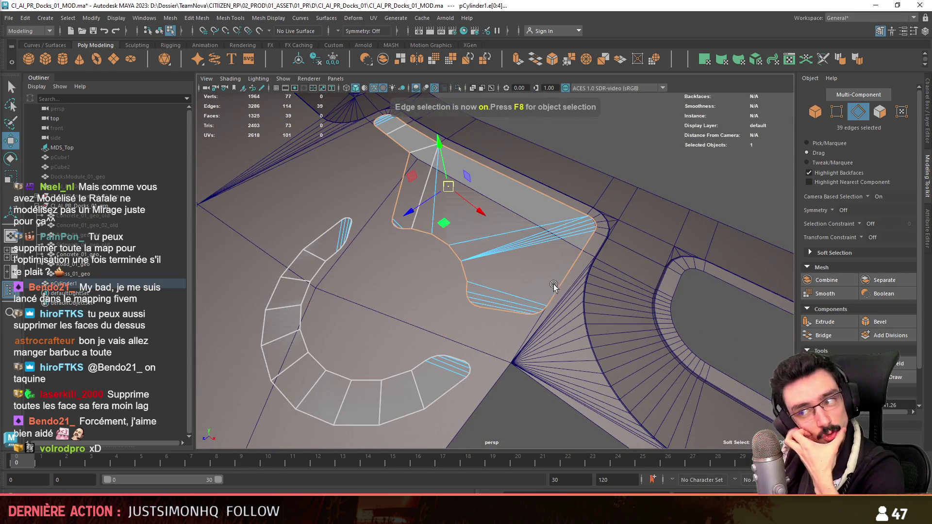
- Extrude both border edge loops of the path with an offset of 0.2
scroll(430, 339, "up", 3)
scroll(430, 339, "down", 3)
double_click(469, 342, "shift")
left_click_drag(468, 343, 506, 311, "alt")
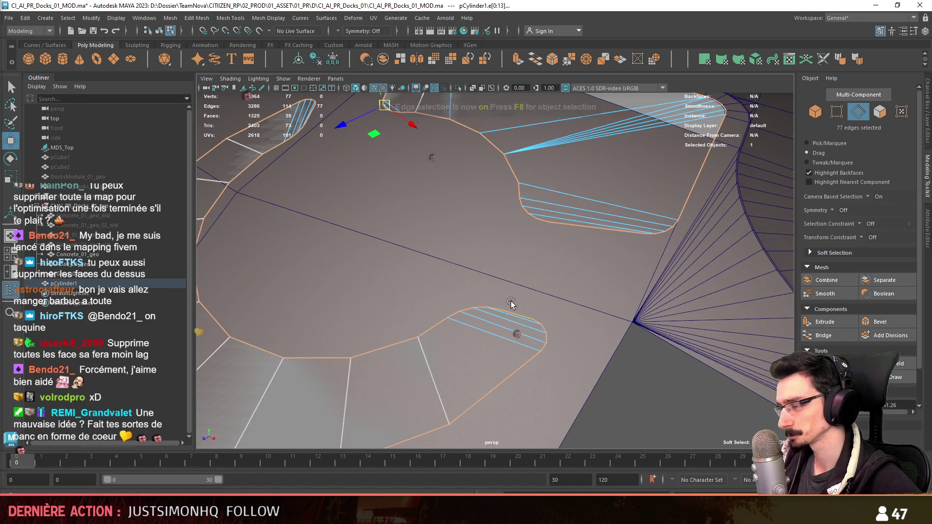
left_click(837, 323)
left_click_drag(442, 287, 454, 288)
mouse_move(544, 340)
left_mouse_down("alt")
mouse_move(562, 313)
mouse_move(570, 342)
mouse_move(641, 361)
mouse_move(671, 392)
left_mouse_up("alt")
- Select and delete the bottom face loop of the extruded border
key("F11")
double_click(586, 328)
mouse_move(589, 334)
left_mouse_down("alt")
mouse_move(650, 291)
mouse_move(566, 268)
left_mouse_up("alt")
double_click(589, 266)
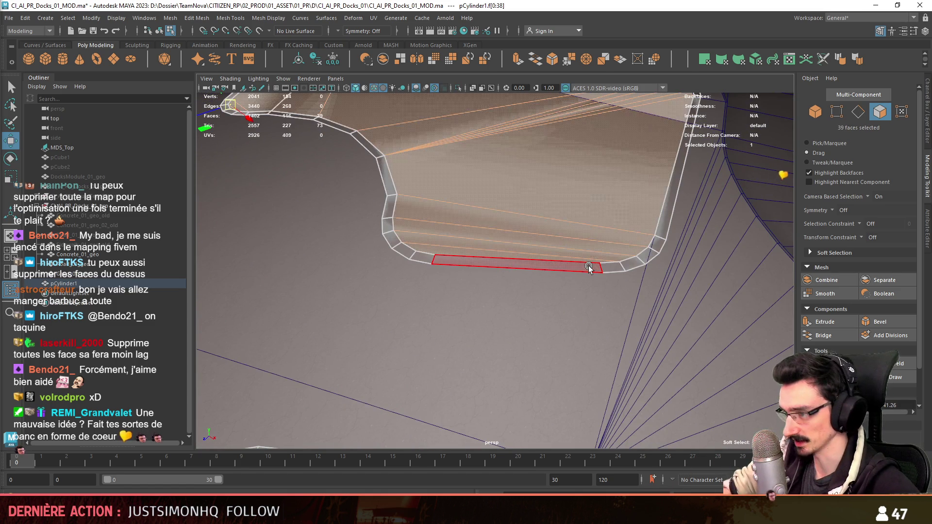
key("Delete")
- Extrude the border strip face loop to give it thickness
scroll(583, 266, "down", 3)
left_click_drag(577, 264, 556, 302, "alt")
double_click(555, 302)
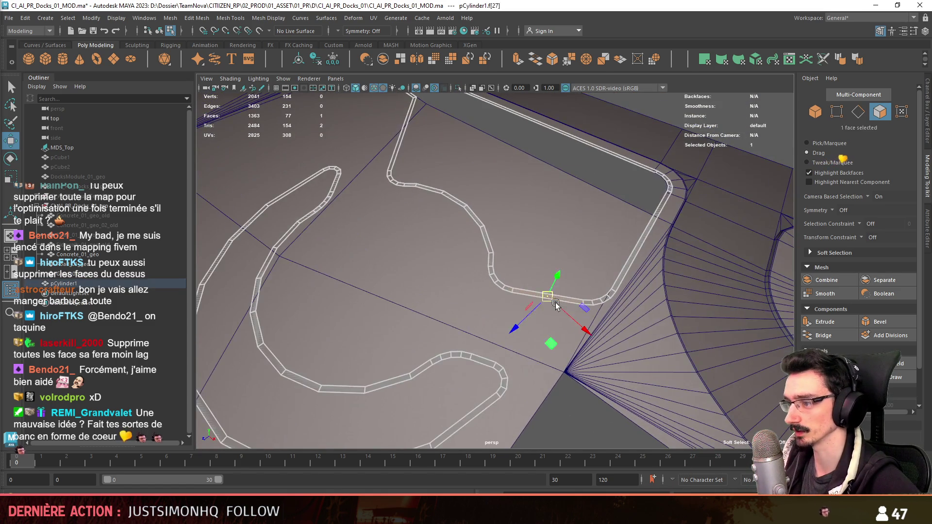
mouse_move(468, 367)
left_mouse_down("alt")
mouse_move(538, 321)
mouse_move(537, 380)
mouse_move(636, 291)
mouse_move(554, 260)
mouse_move(401, 302)
mouse_move(456, 281)
mouse_move(479, 232)
left_mouse_up("alt")
key("ctrl+e")
key("w")
- Delete the unwanted strip faces and select the raised strip's side face loop
key("F11")
double_click(466, 270)
double_click(556, 195, "shift")
key("Delete")
mouse_move(552, 197)
left_mouse_down("alt")
mouse_move(358, 266)
mouse_move(351, 250)
mouse_move(512, 291)
mouse_move(701, 246)
left_mouse_up("alt")
left_click(511, 290)
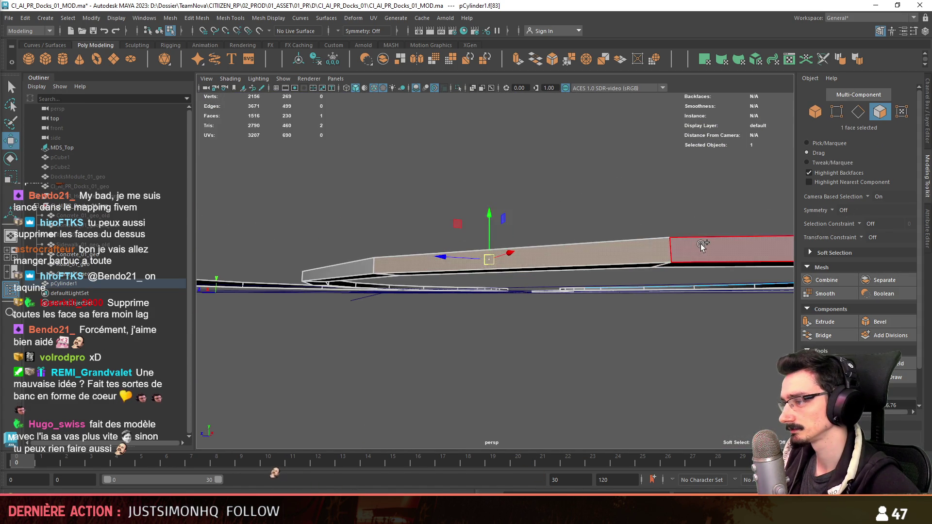
double_click(702, 246, "shift")
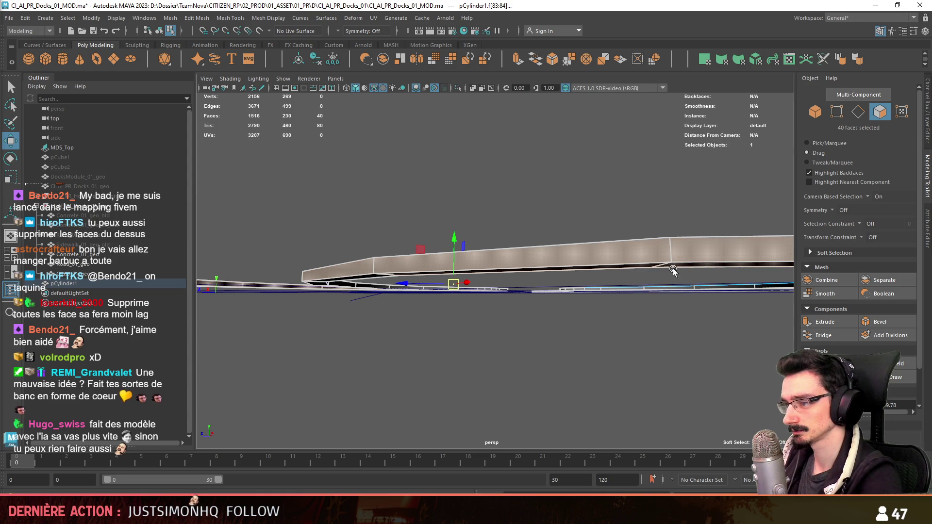
left_click(670, 268, "shift")
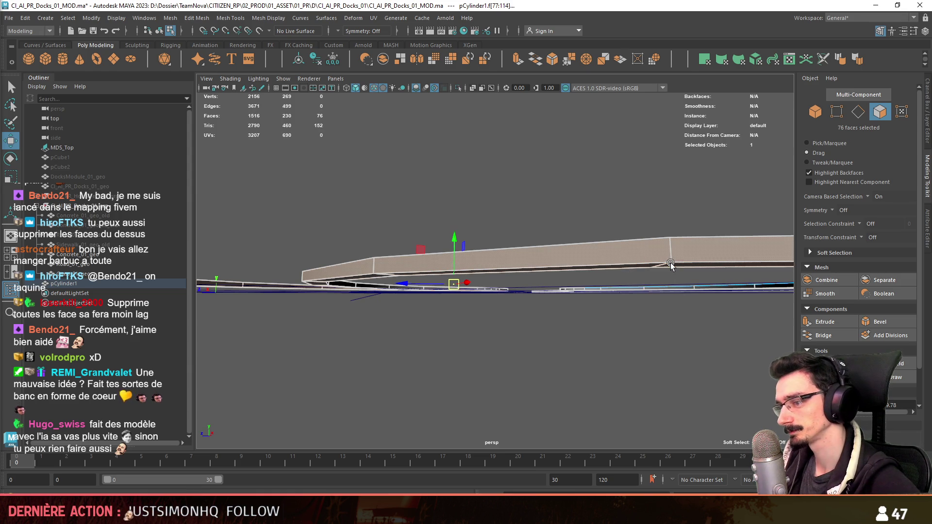
- Return to object mode, save the scene, and bring up the road's material menu
key("F8")
mouse_move(535, 248)
left_mouse_down("alt")
mouse_move(480, 293)
mouse_move(403, 279)
mouse_move(515, 227)
left_mouse_up("alt")
key("ctrl+s")
right_click(515, 227)
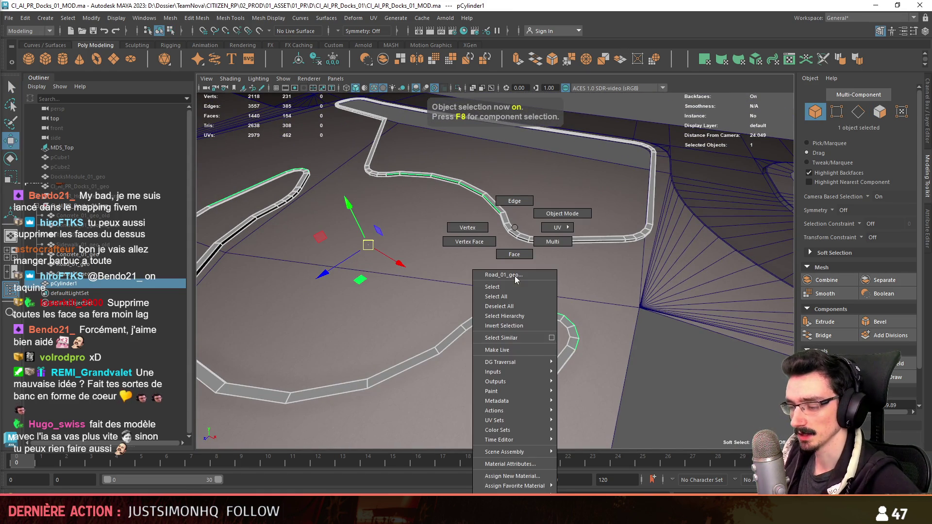
- Apply the FX_Grass_01 material to the road and check a vertex on the concrete mesh
left_click(585, 417)
mouse_move(586, 416)
left_mouse_down("alt")
mouse_move(701, 348)
mouse_move(657, 291)
mouse_move(733, 246)
left_mouse_up("alt")
key("F9")
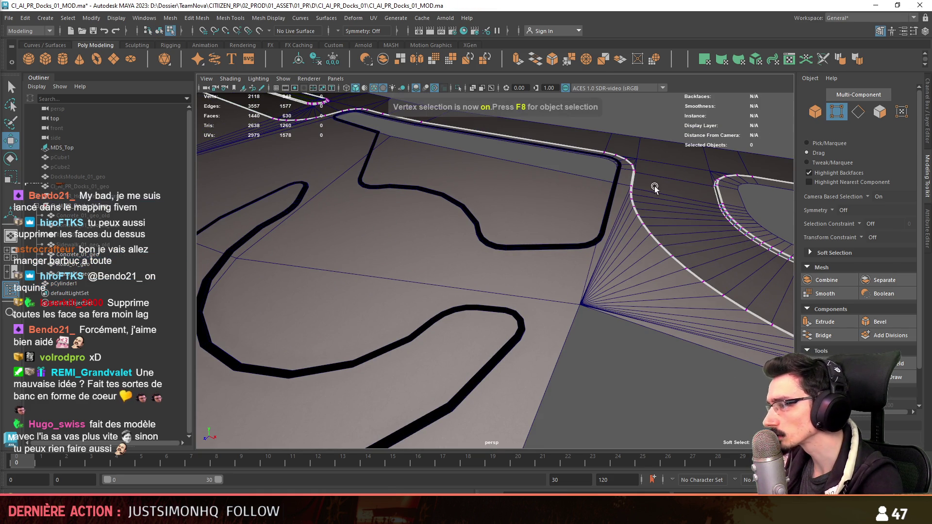
left_click_drag(316, 113, 288, 171, "alt")
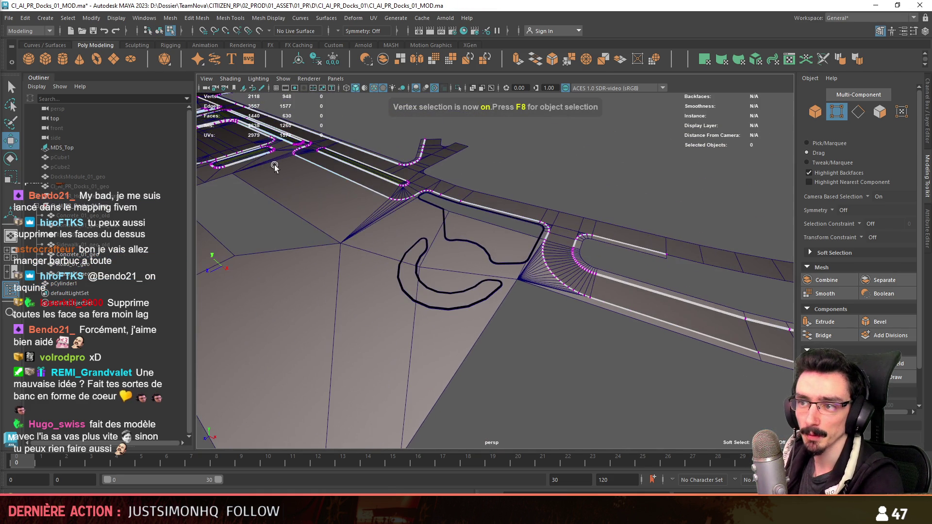
left_click(249, 159)
key("F8")
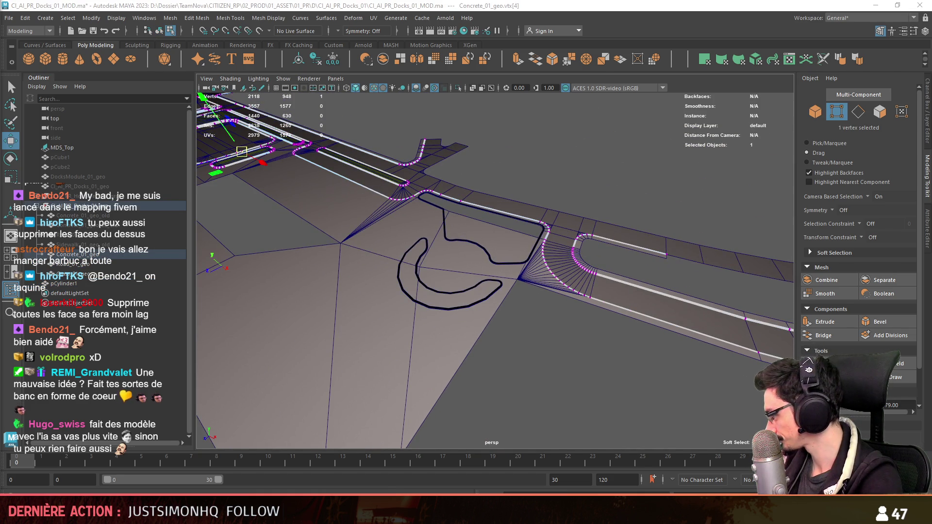
scroll(512, 300, "up", 5)
- Select the curved curb strip and apply an Automatic UV projection to it
left_click(511, 300)
key("ctrl+F11")
mouse_move(486, 292)
left_mouse_down("alt")
mouse_move(509, 315)
mouse_move(528, 366)
mouse_move(532, 264)
mouse_move(545, 233)
mouse_move(653, 214)
left_mouse_up("alt")
key("F8")
left_click(532, 263)
key("F10")
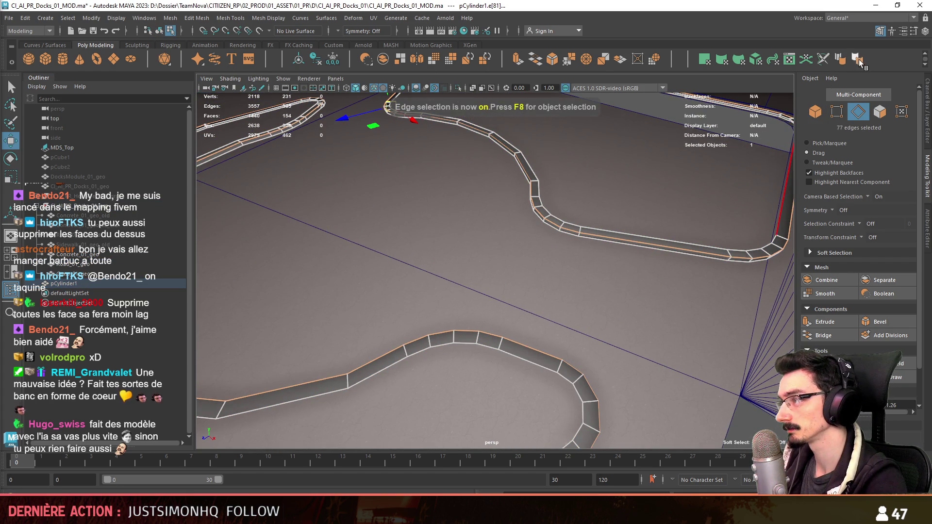
left_click(756, 59)
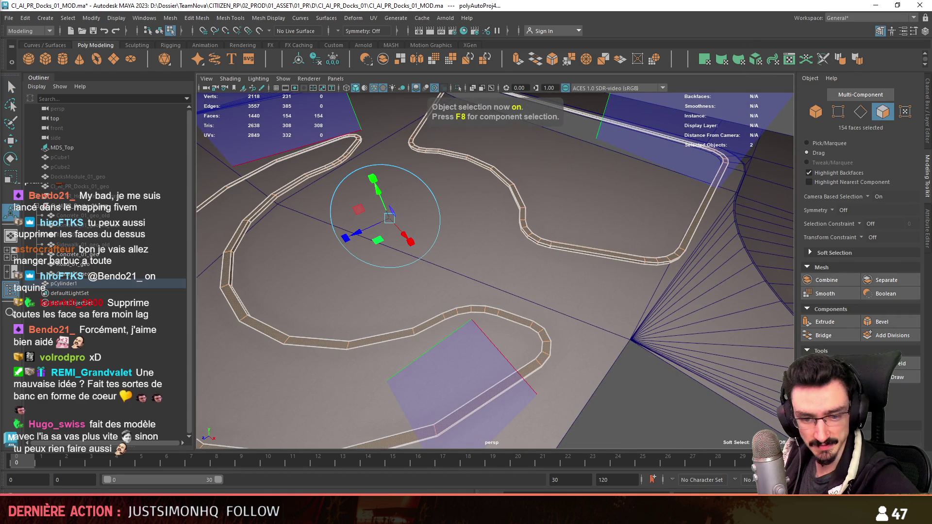
left_click(476, 326)
left_click_drag(477, 327, 606, 369, "alt")
mouse_move(444, 330)
left_mouse_down("alt")
mouse_move(573, 404)
mouse_move(558, 270)
mouse_move(316, 160)
mouse_move(570, 297)
mouse_move(486, 340)
mouse_move(467, 308)
left_mouse_up("alt")
key("w")
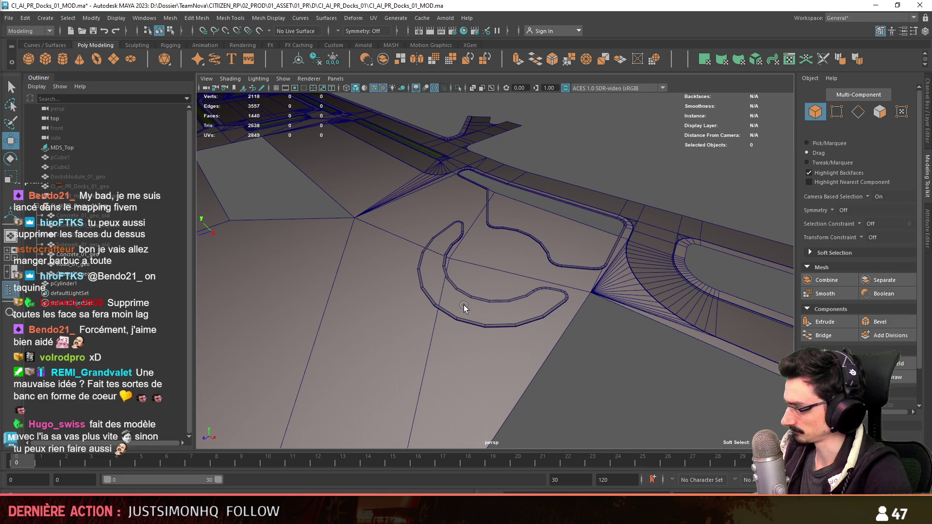
scroll(467, 311, "up", 8)
key("q")
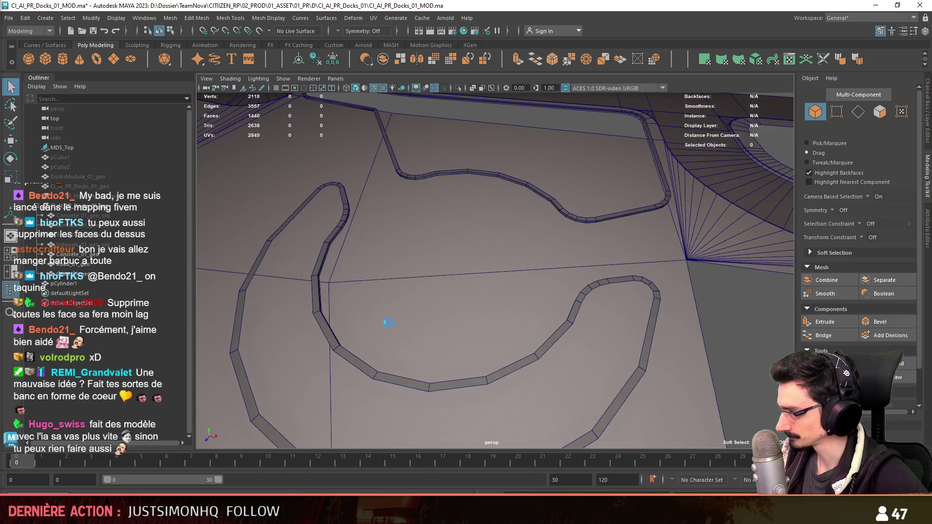
scroll(402, 271, "down", 4)
mouse_move(402, 271)
left_mouse_down("alt")
mouse_move(354, 329)
mouse_move(387, 304)
mouse_move(379, 287)
mouse_move(510, 287)
mouse_move(545, 246)
mouse_move(467, 295)
left_mouse_up("alt")
scroll(423, 296, "up", 5)
key("w")
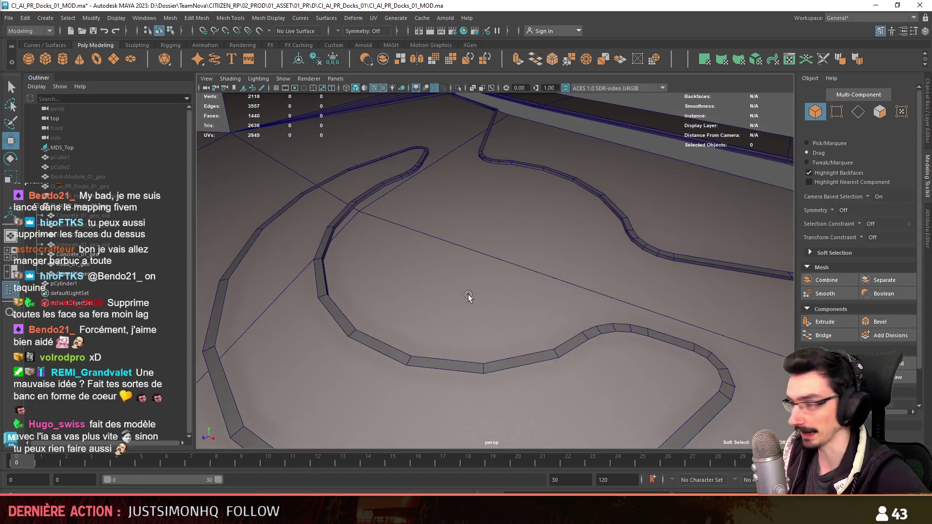
scroll(466, 295, "down", 2)
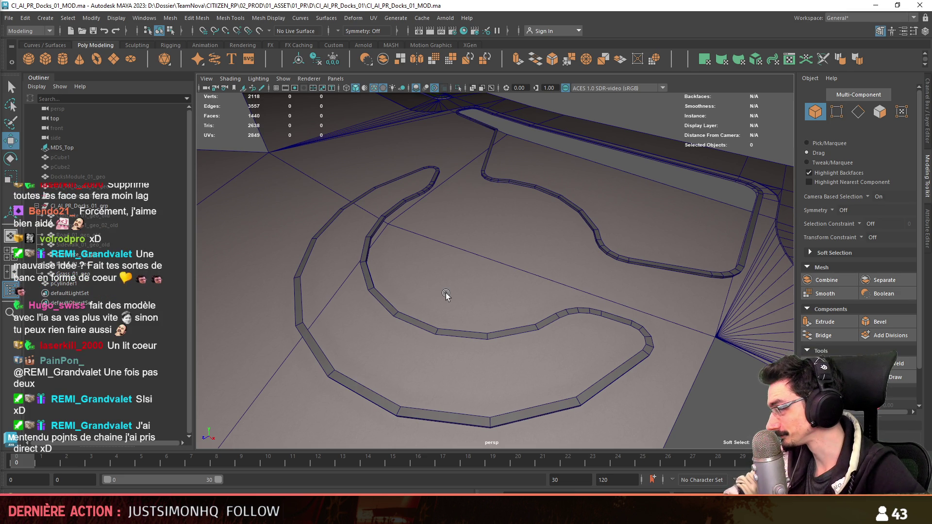
scroll(445, 293, "down", 10)
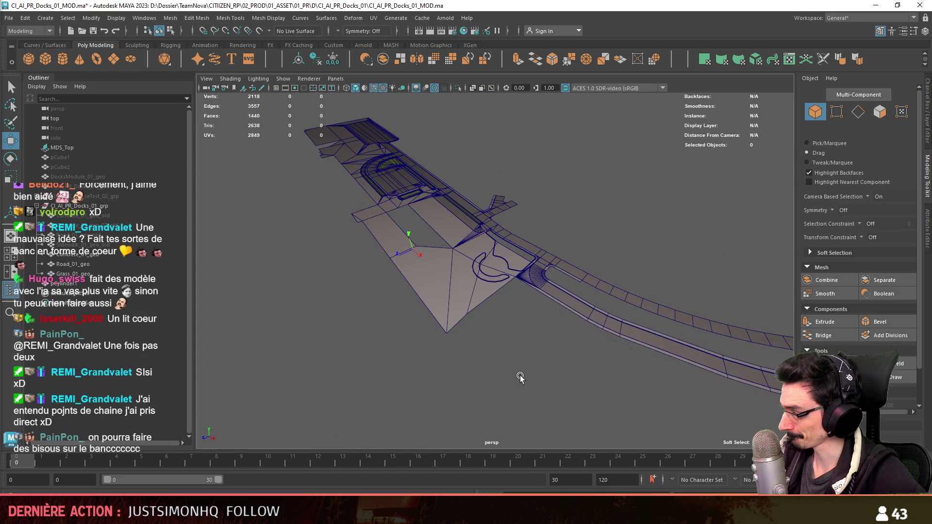
scroll(520, 375, "up", 10)
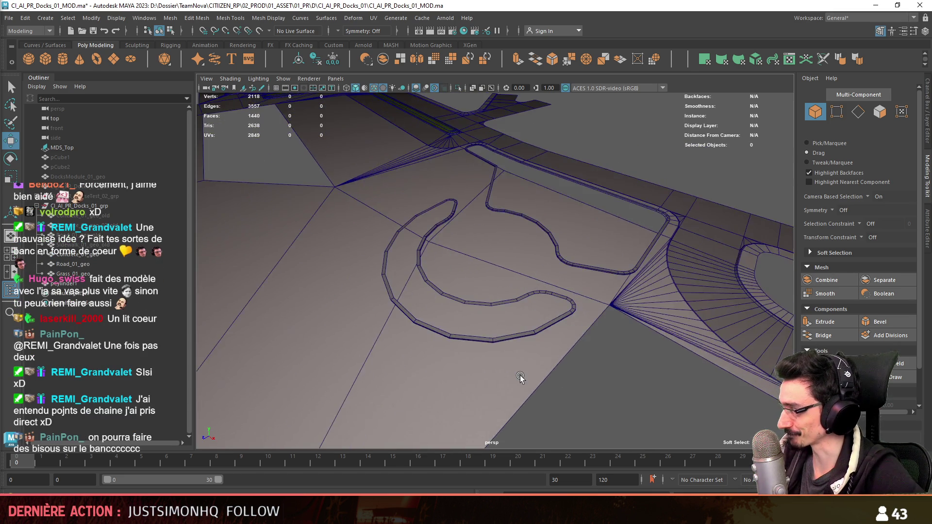
scroll(519, 372, "up", 5)
scroll(520, 371, "down", 4)
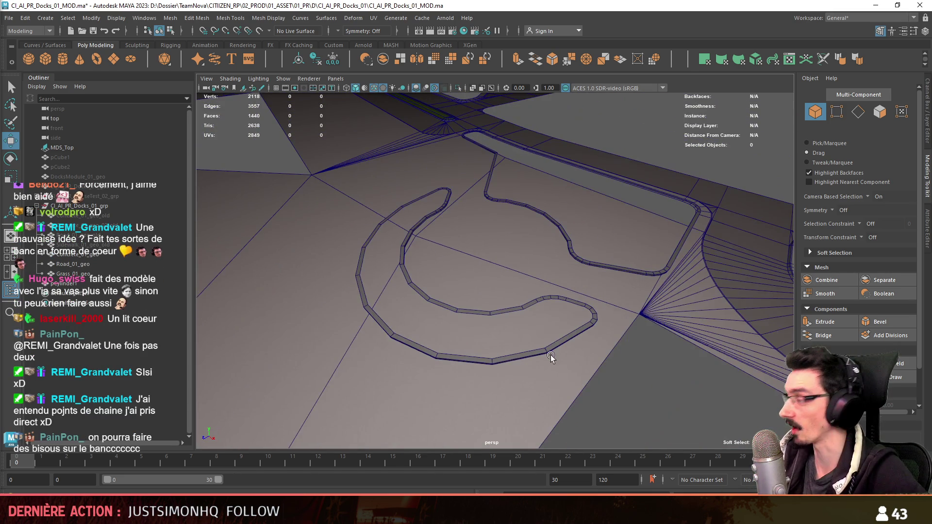
scroll(584, 349, "up", 4)
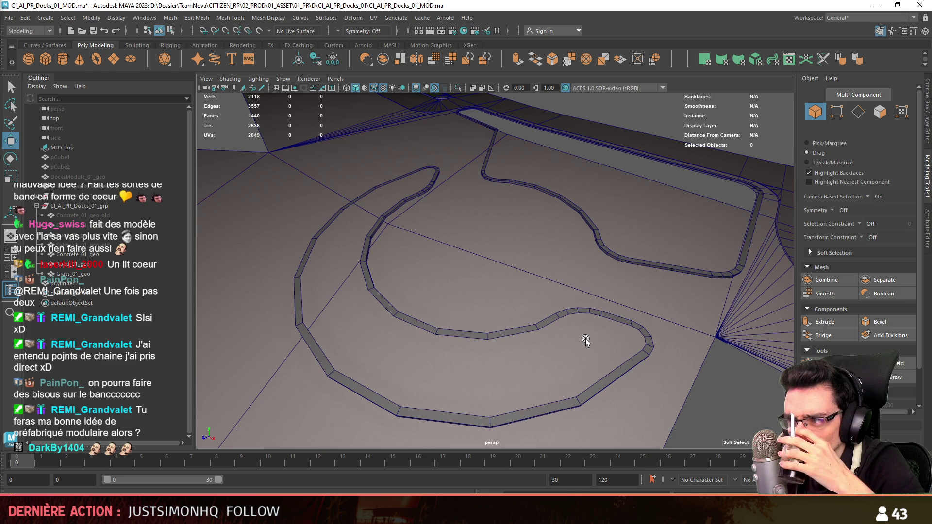
- Bevel the two corner edges of pCylinder1's curved curb strip with 2 segments
left_click(494, 130)
key("F10")
left_click(494, 132)
key("f")
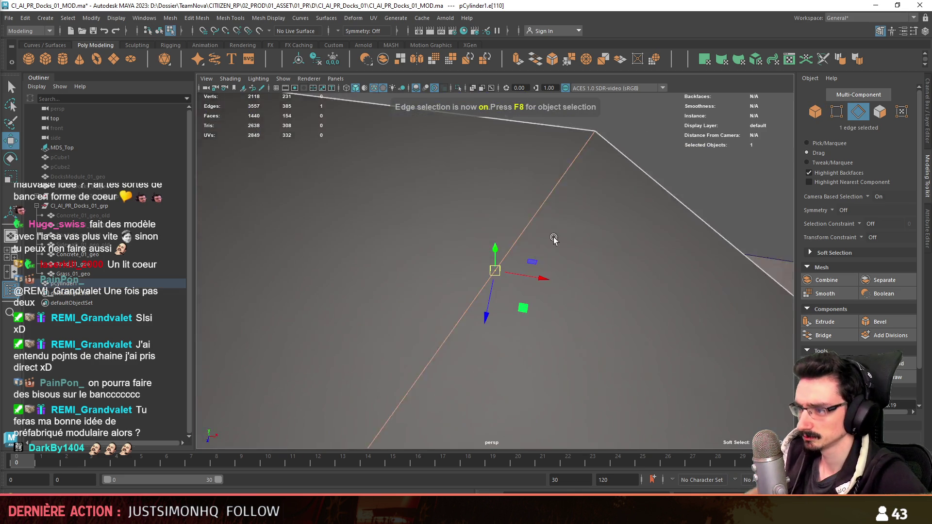
left_click_drag(537, 207, 515, 228, "alt")
left_click(500, 272, "shift")
mouse_move(500, 272)
left_mouse_down("alt")
mouse_move(583, 252)
mouse_move(679, 271)
left_mouse_up("alt")
left_click(880, 322)
scroll(388, 272, "down", 4)
mouse_move(377, 278)
left_mouse_down()
mouse_move(483, 307)
mouse_move(685, 284)
left_mouse_up()
key("f")
- Select the strip's faces and apply an Automatic UV projection to them
key("F11")
key("w")
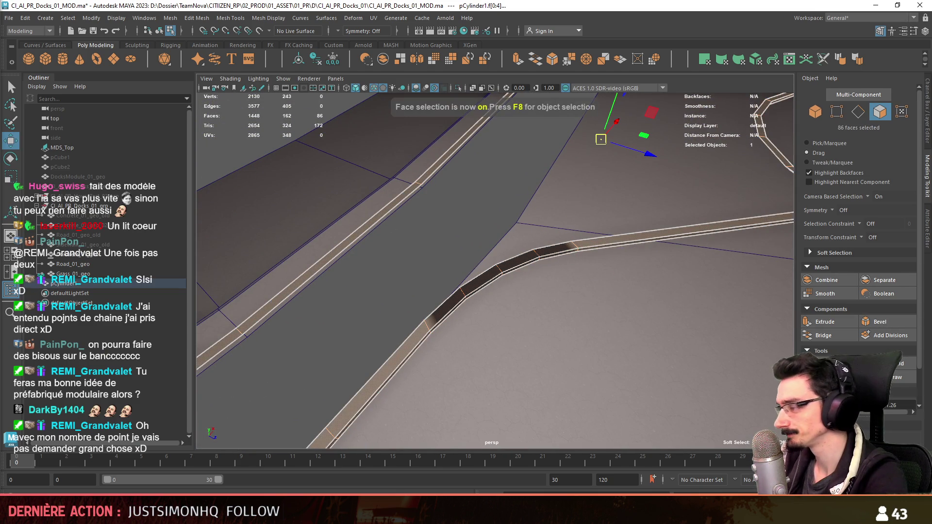
key("ctrl+F10")
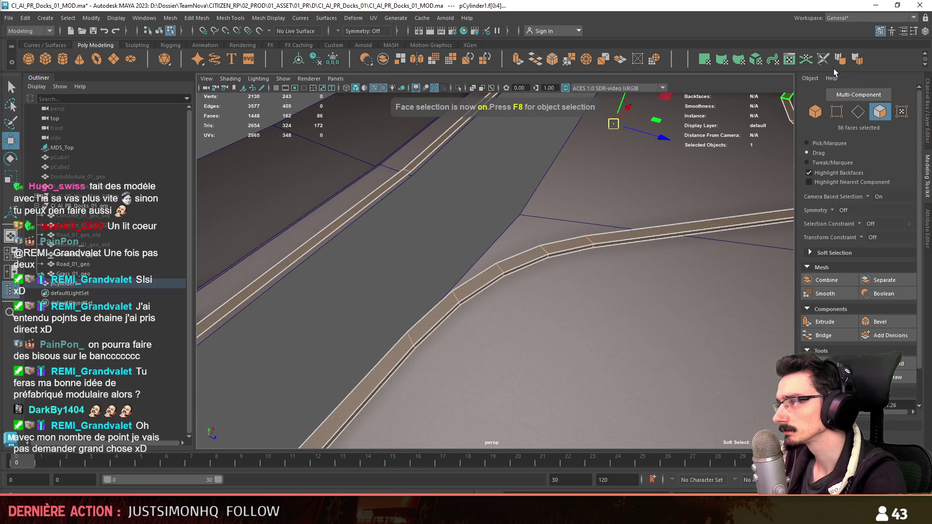
left_click(844, 61)
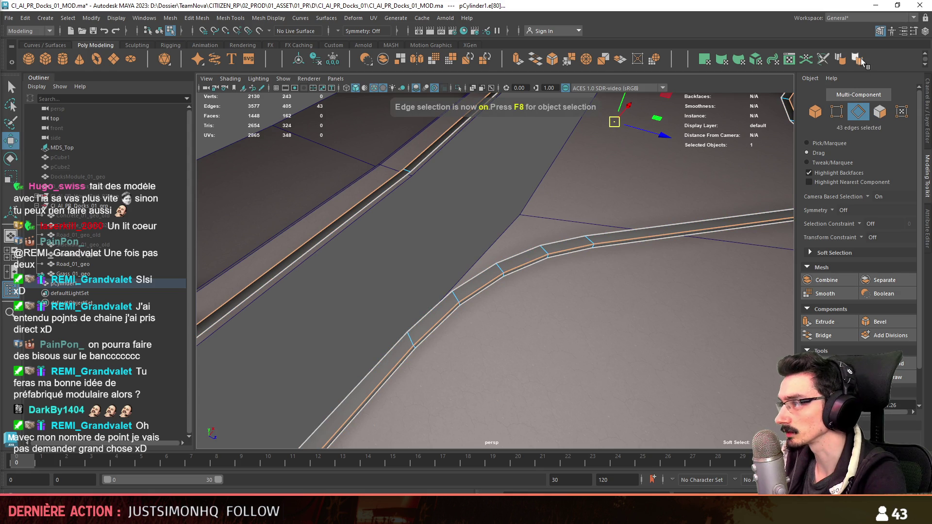
left_click(858, 61)
double_click(685, 222)
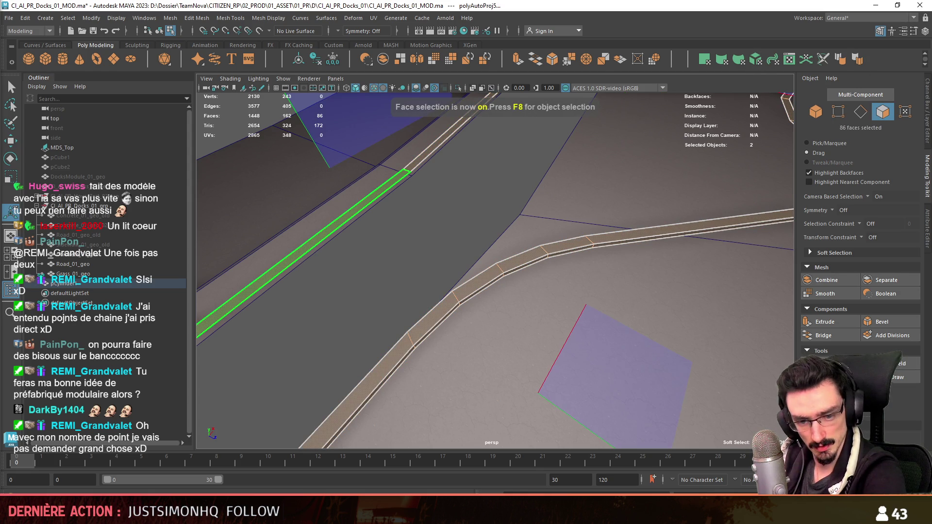
scroll(478, 209, "down", 3)
- Return to object mode and save the docks scene with Ctrl+S
key("F8")
mouse_move(478, 225)
left_mouse_down("alt")
mouse_move(573, 295)
mouse_move(563, 259)
mouse_move(526, 263)
left_mouse_up("alt")
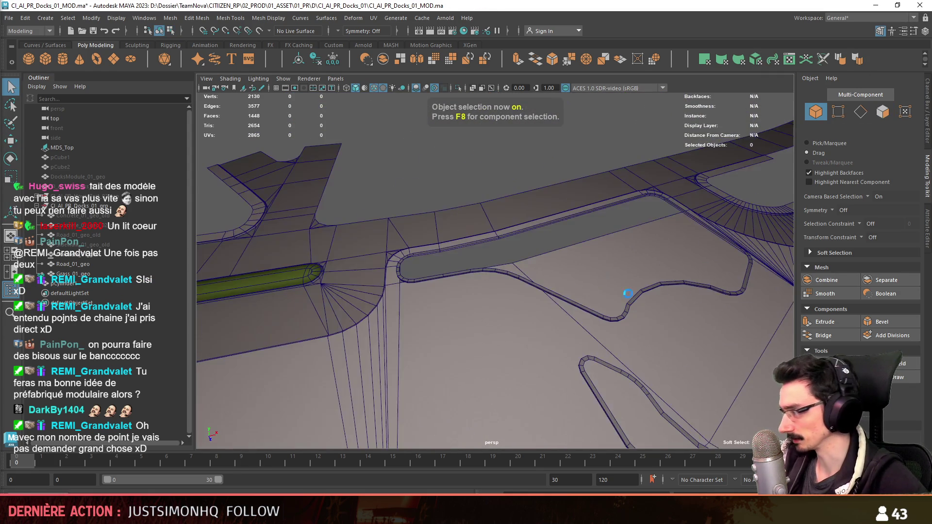
key("w")
key("ctrl+s")
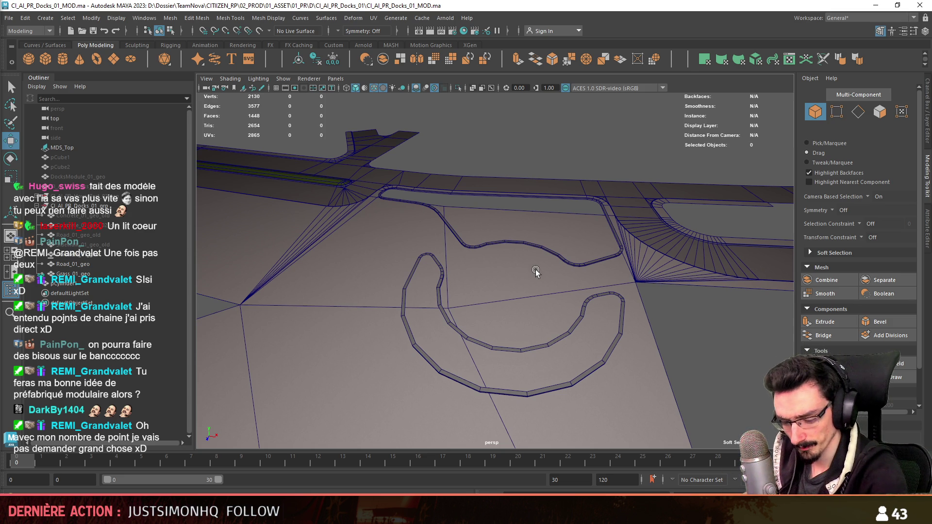
- Combine the curved curb strip pCylinder1 into Concrete_01_geo
mouse_move(537, 272)
left_mouse_down("alt")
mouse_move(531, 250)
mouse_move(679, 343)
mouse_move(288, 334)
mouse_move(603, 287)
left_mouse_up("alt")
left_click(287, 333)
right_click_drag(602, 288, 566, 322, "alt")
left_click_drag(566, 323, 553, 332, "alt")
left_click(553, 332)
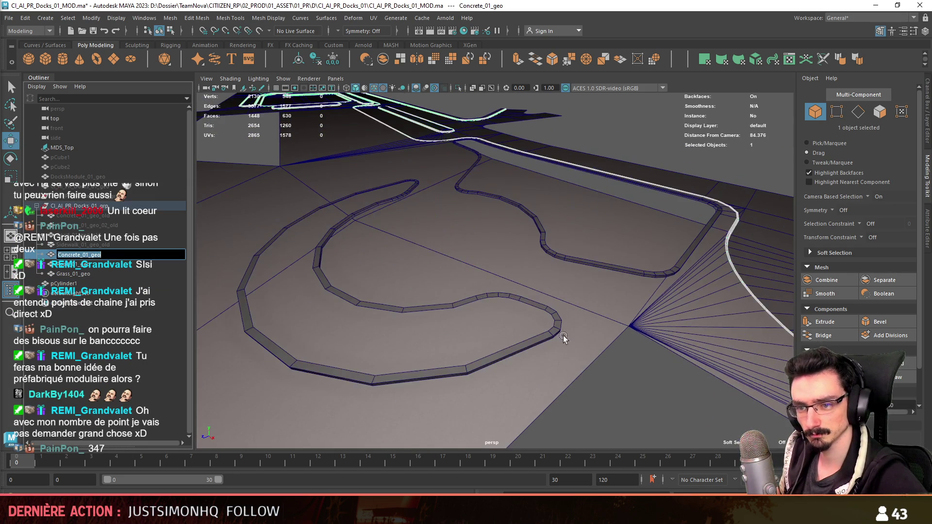
right_click_drag(553, 332, 595, 344, "alt")
left_click(574, 336)
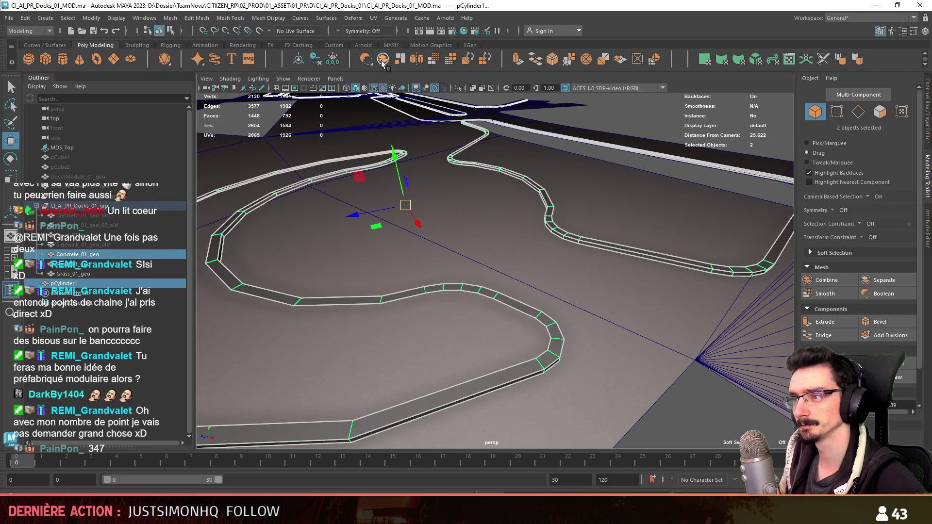
left_click(318, 63)
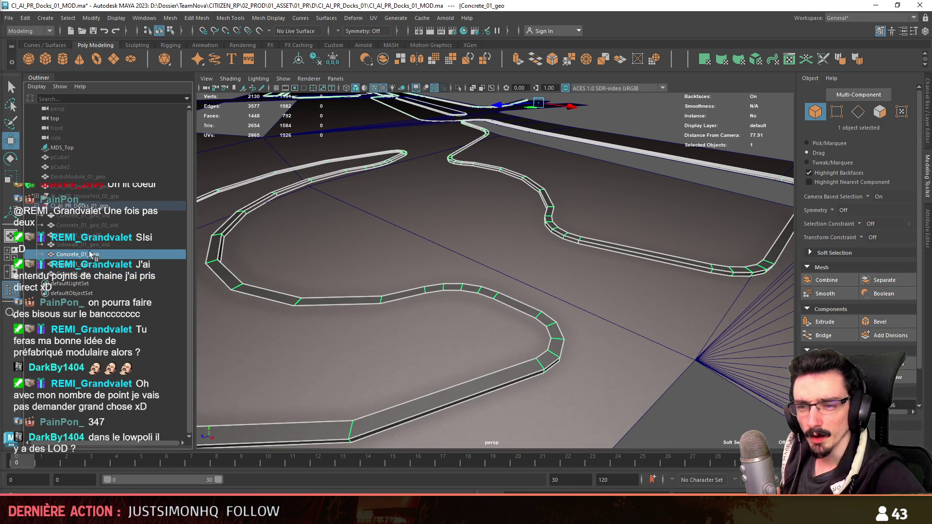
- Duplicate Concrete_01_geo to create Concrete_01_geo1
left_click_drag(539, 340, 533, 287, "alt")
right_click_drag(533, 287, 563, 296, "alt")
mouse_move(564, 297)
left_mouse_down("alt")
mouse_move(481, 223)
mouse_move(438, 254)
mouse_move(418, 255)
left_mouse_up("alt")
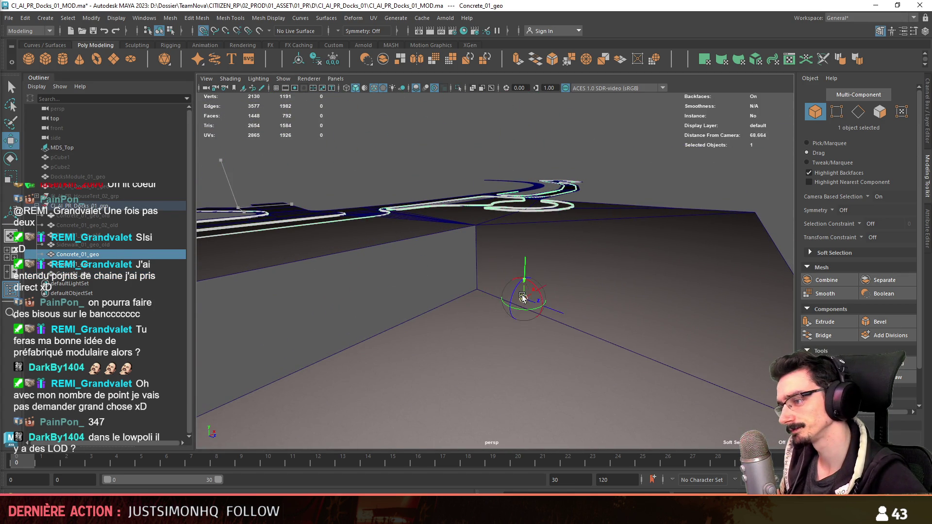
left_click(558, 262)
left_click_drag(577, 253, 534, 271, "alt")
mouse_move(534, 272)
right_mouse_down("alt")
mouse_move(521, 306)
mouse_move(513, 292)
mouse_move(558, 322)
mouse_move(549, 316)
mouse_move(546, 340)
mouse_move(572, 337)
right_mouse_up("alt")
left_click(578, 345)
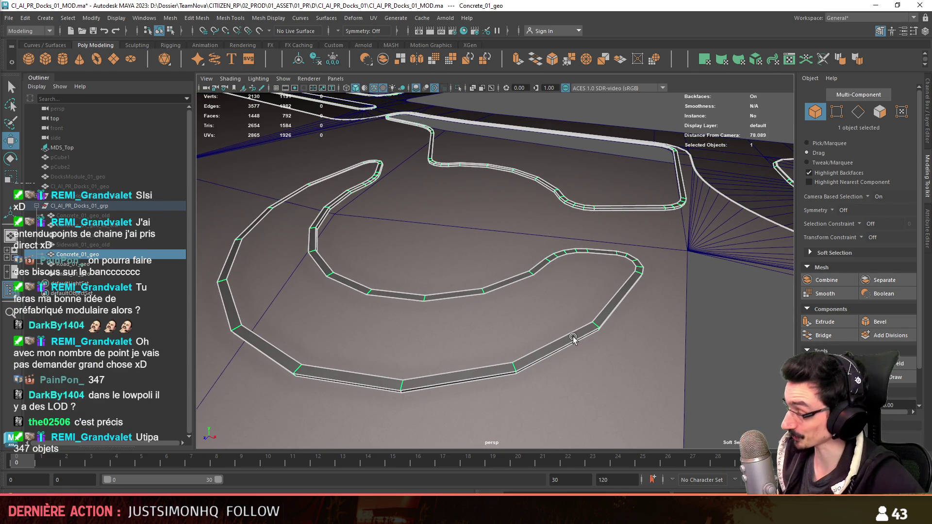
right_click_drag(573, 336, 573, 306, "alt")
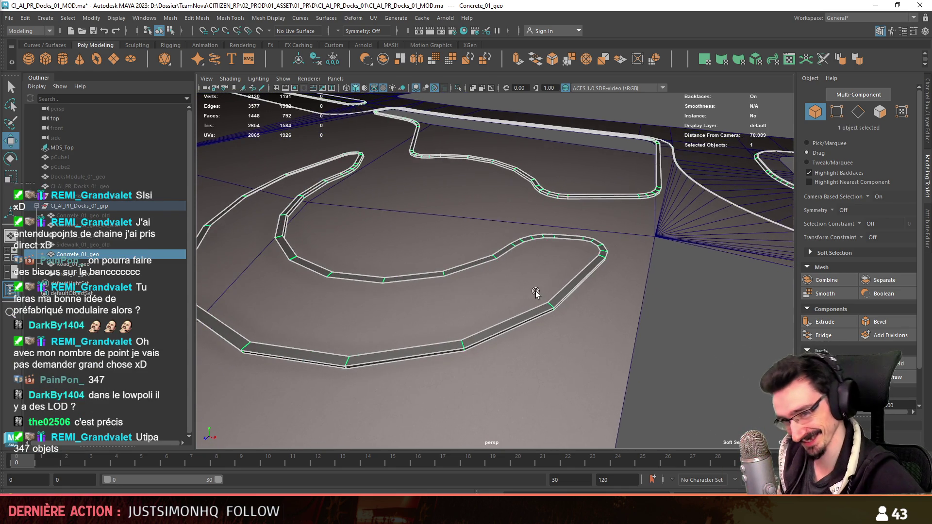
key("ctrl+d")
- Select the inner border edge loop of a curb on the duplicate
key("F10")
double_click(573, 306)
left_click_drag(587, 299, 590, 272, "alt")
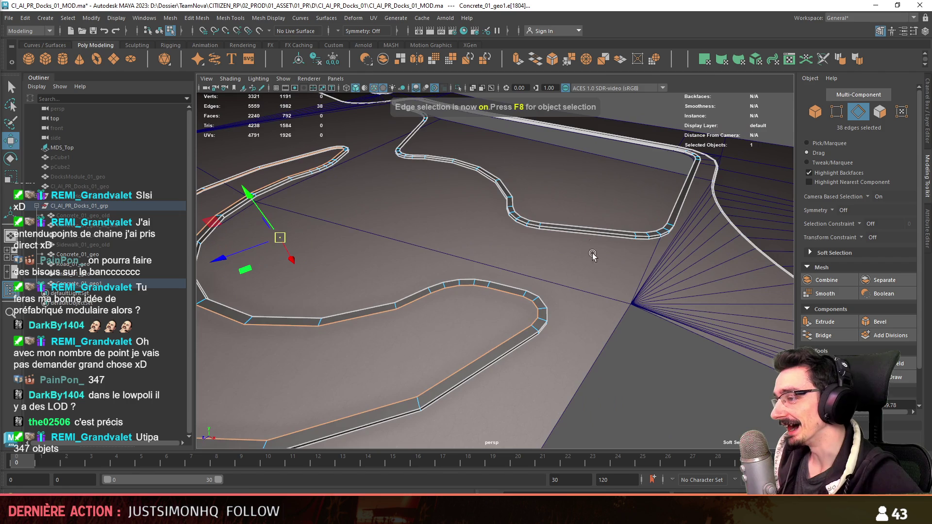
- Fill the two border loops and delete every face except the two new caps
left_click_drag(485, 292, 468, 304, "alt")
key("F11")
left_click(469, 304)
left_click(559, 199, "shift")
key("ctrl+shift+i")
key("Delete")
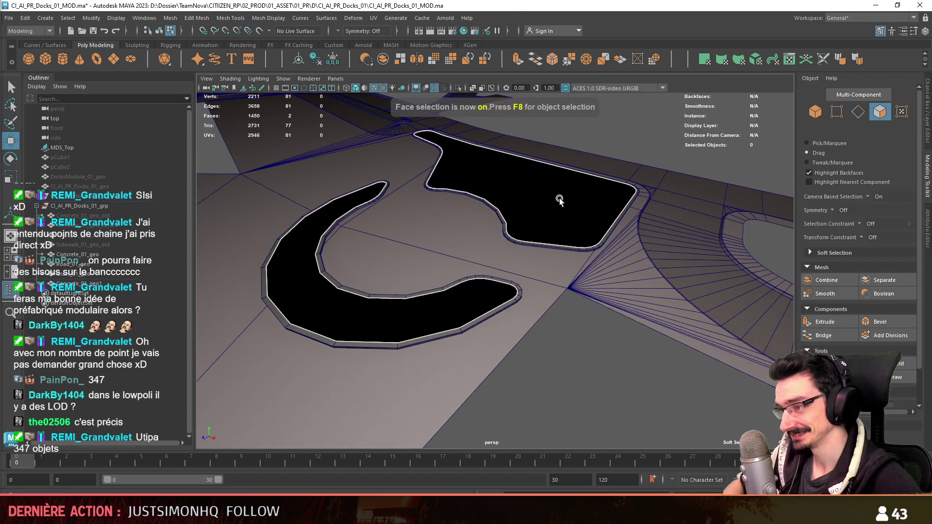
- Extrude the two cap faces inward with an offset of 1
left_click(559, 199)
key("ctrl+e")
mouse_move(553, 235)
left_mouse_down("alt")
mouse_move(562, 297)
mouse_move(674, 289)
left_mouse_up("alt")
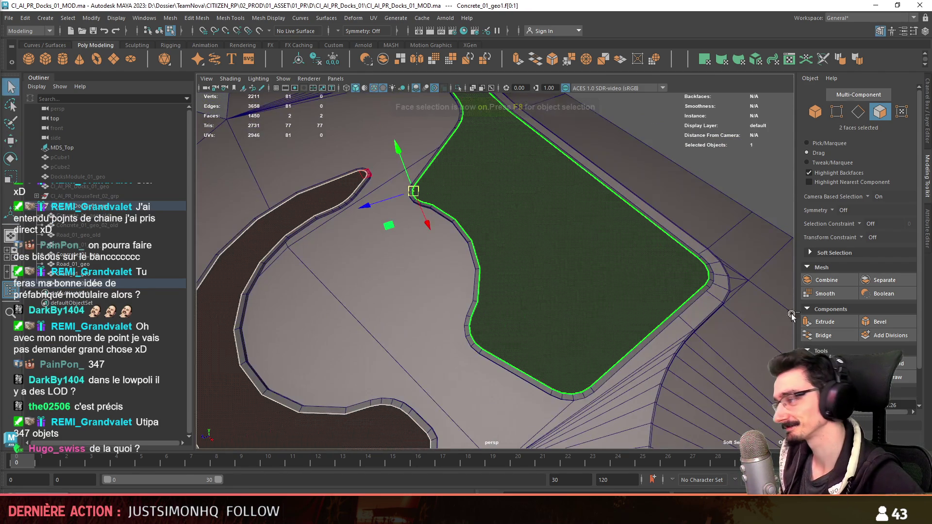
left_click_drag(441, 286, 656, 365)
key("w")
key("F8")
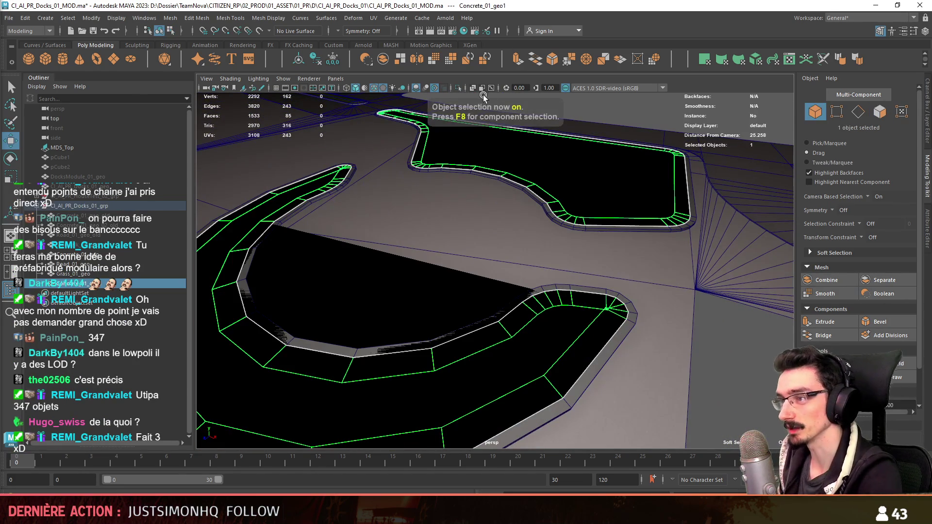
left_click(458, 87)
- Target Weld the surplus fan vertices at the first rounded corner onto their neighbours
key("F8")
scroll(559, 283, "up", 5)
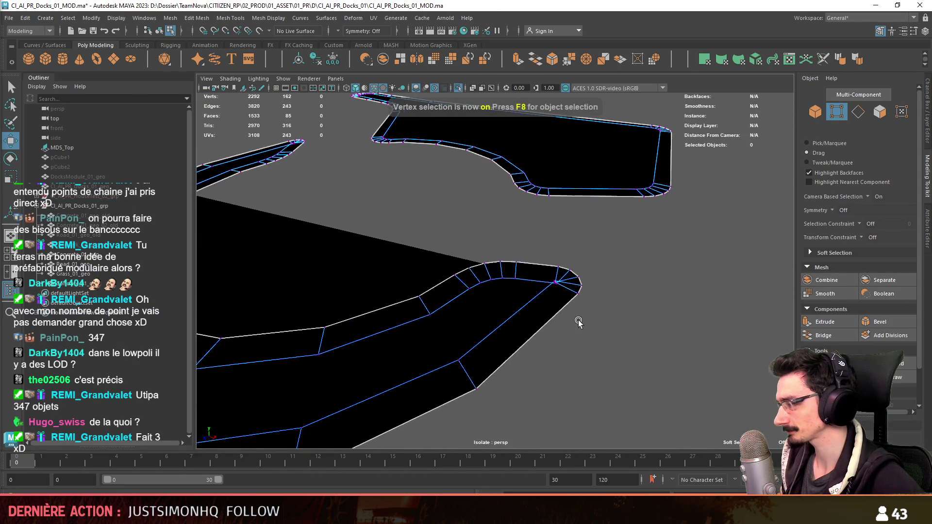
scroll(559, 283, "up", 2)
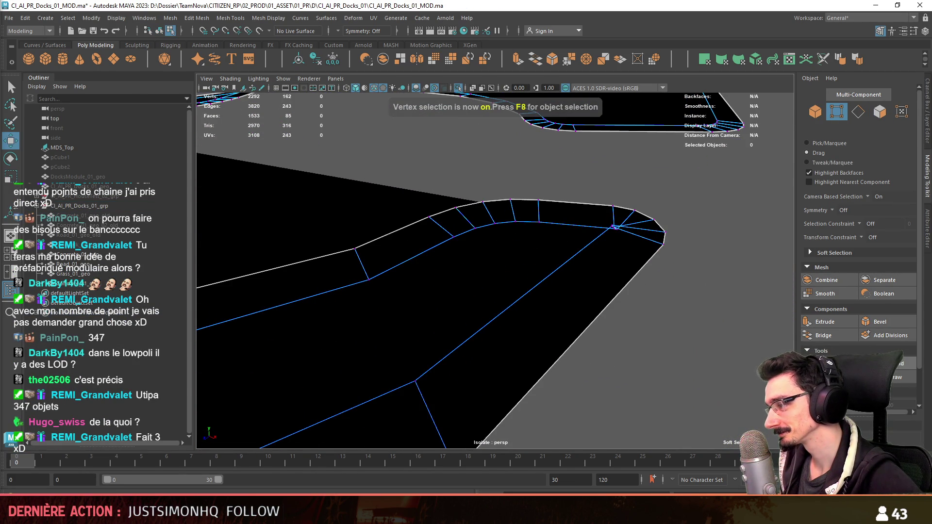
scroll(621, 322, "up", 3)
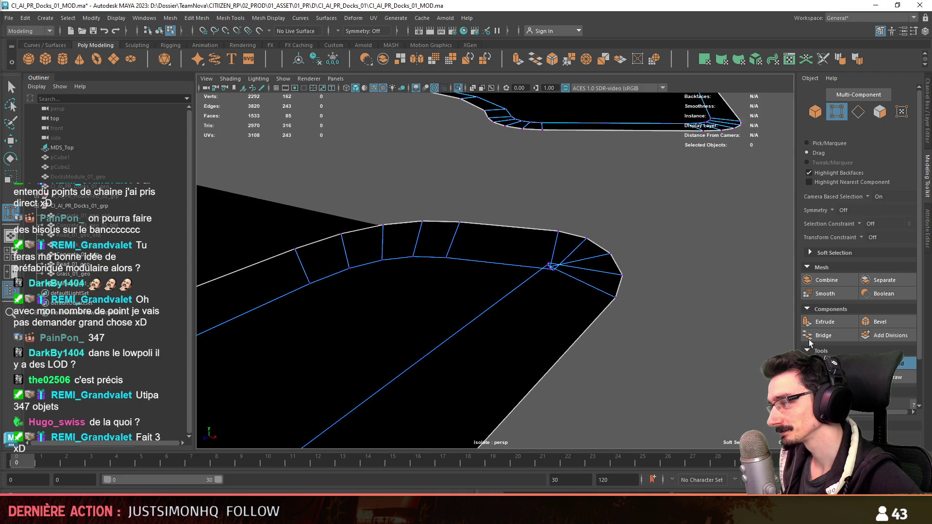
scroll(810, 344, "down", 2)
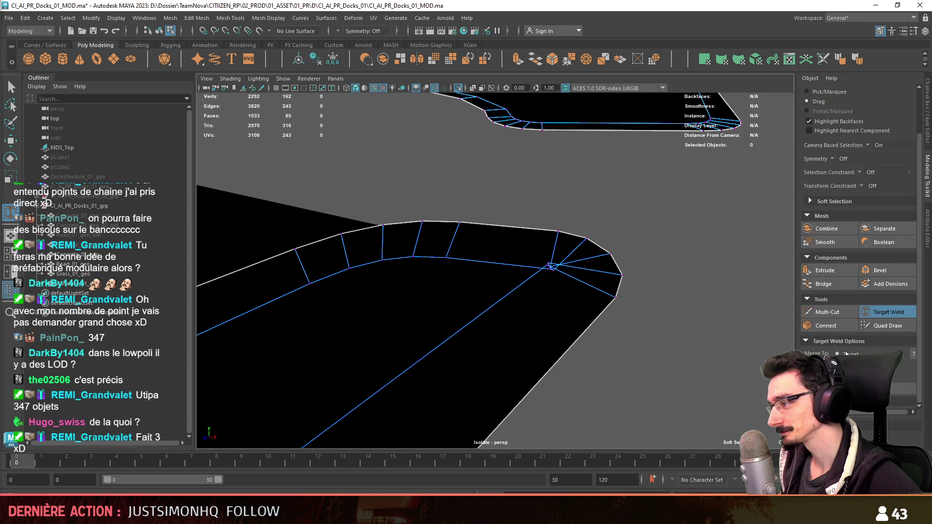
mouse_move(611, 320)
left_mouse_down("alt")
mouse_move(604, 340)
mouse_move(597, 287)
mouse_move(564, 316)
left_mouse_up("alt")
left_click_drag(554, 267, 565, 268)
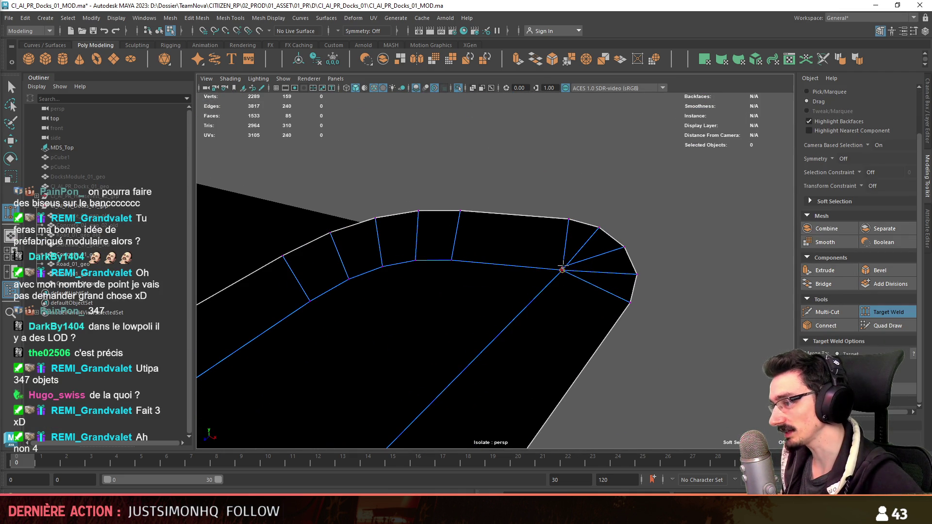
middle_click_drag(491, 281, 506, 285, "alt")
left_click_drag(580, 274, 582, 275)
middle_click_drag(498, 293, 558, 272, "alt")
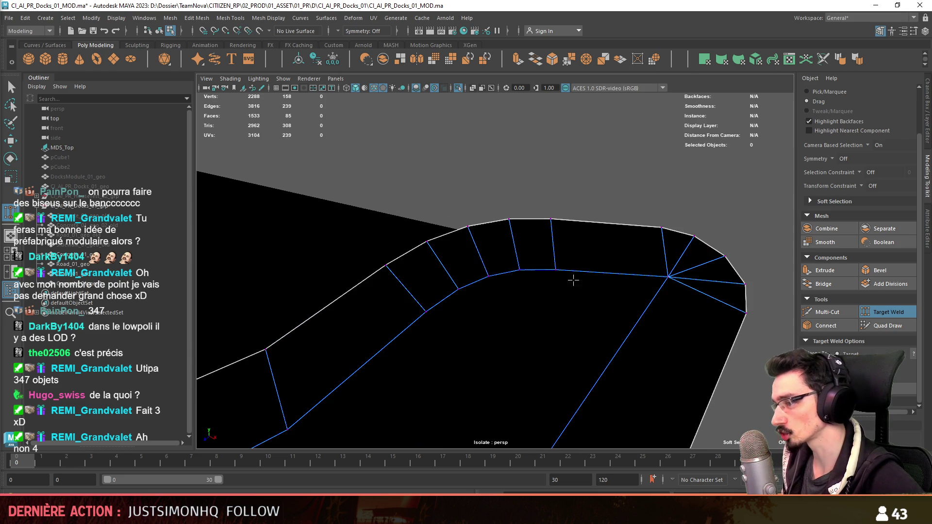
left_click_drag(521, 268, 523, 269)
left_click_drag(465, 284, 464, 285)
mouse_move(452, 289)
middle_mouse_down("alt")
mouse_move(383, 310)
mouse_move(358, 287)
mouse_move(333, 323)
mouse_move(621, 297)
middle_mouse_up("alt")
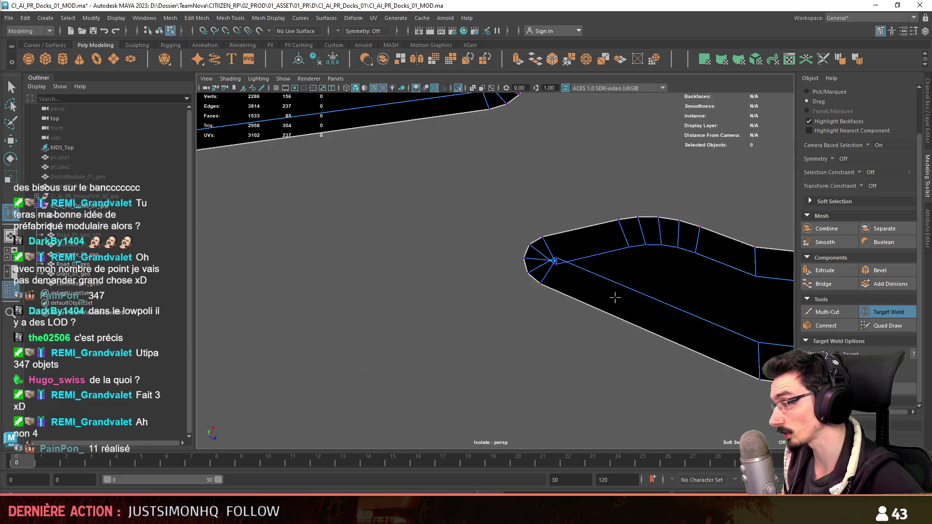
scroll(620, 297, "up", 2)
scroll(490, 263, "up", 2)
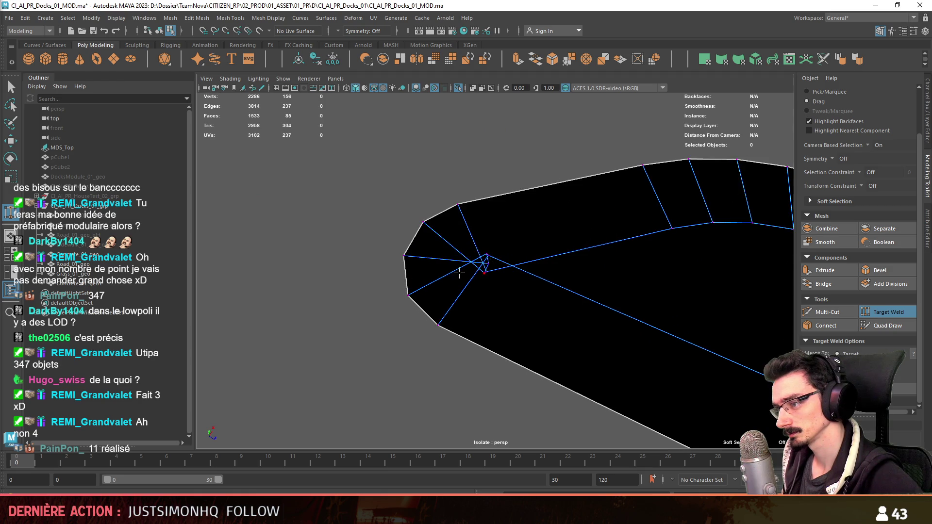
scroll(489, 262, "up", 2)
left_click_drag(484, 268, 486, 263)
- Weld the remaining fan vertices around the next rounded corners of the curve
scroll(583, 270, "down", 3)
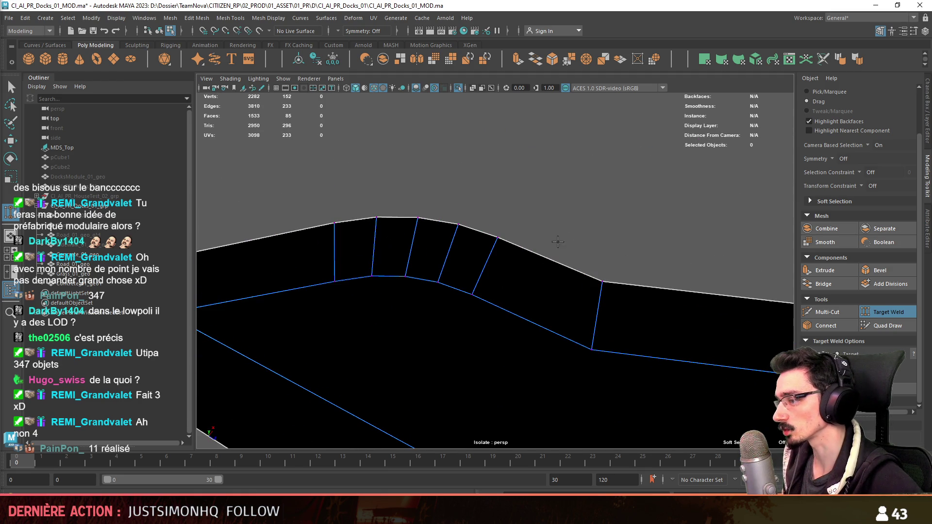
scroll(479, 302, "down", 2)
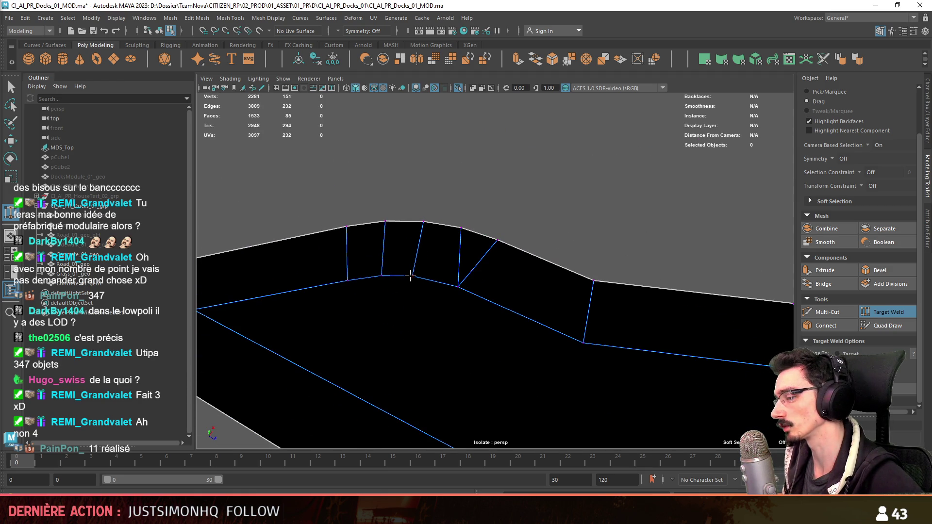
scroll(401, 281, "down", 3)
scroll(621, 244, "down", 2)
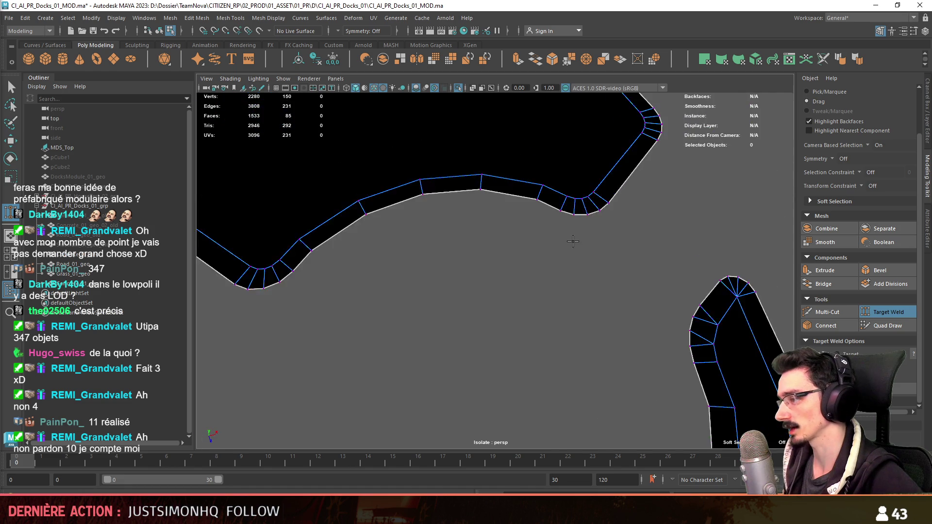
middle_click_drag(567, 258, 578, 314, "alt")
scroll(572, 312, "up", 5)
left_click_drag(658, 356, 724, 342)
scroll(658, 303, "down", 3)
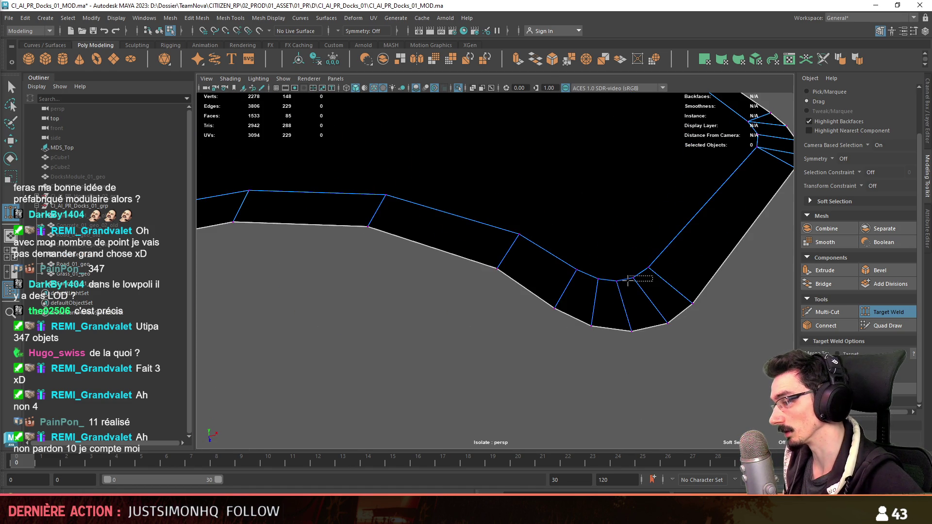
left_click_drag(634, 275, 598, 278)
scroll(461, 277, "up", 3)
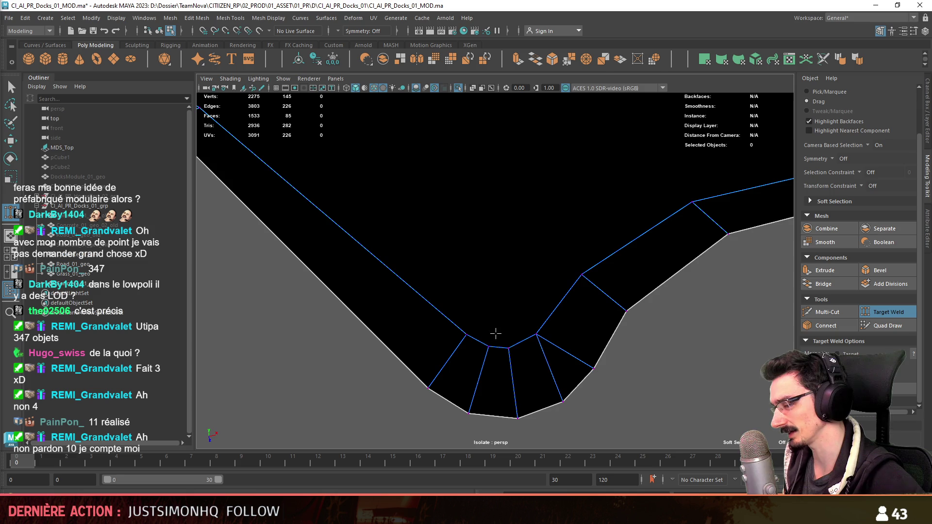
left_click_drag(468, 331, 489, 346)
scroll(543, 327, "up", 5)
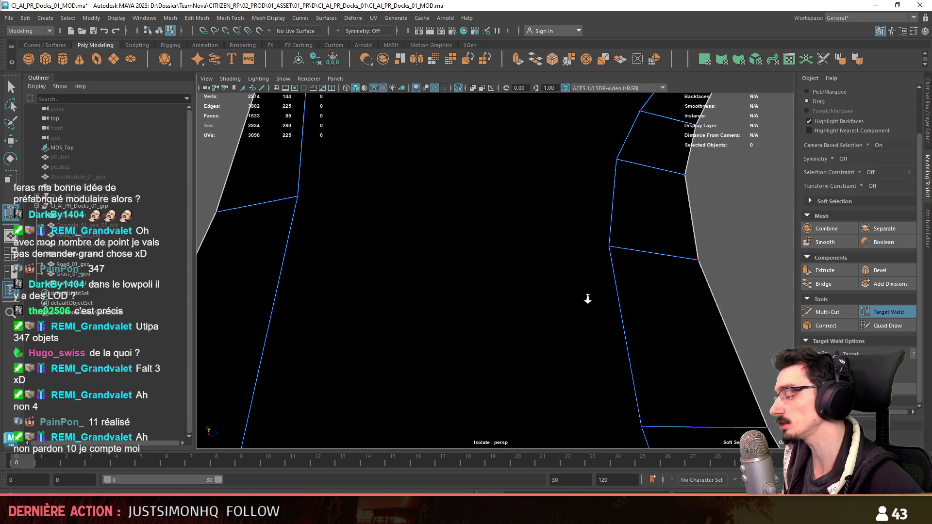
scroll(450, 241, "down", 5)
scroll(489, 291, "up", 3)
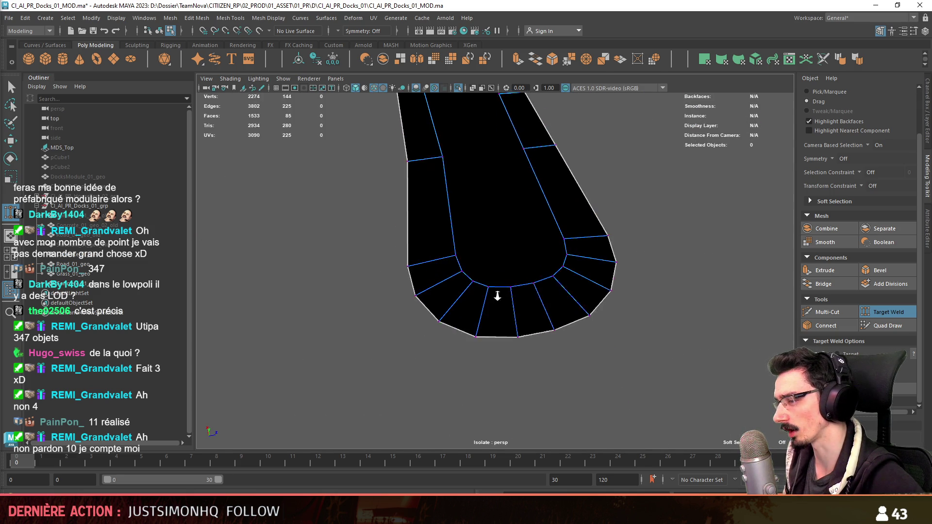
left_click_drag(588, 232, 582, 269)
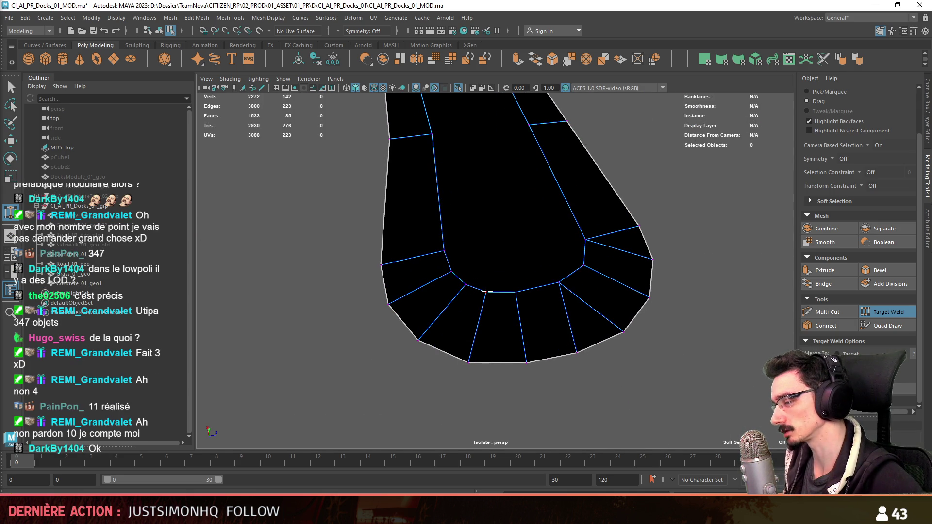
left_click_drag(451, 265, 452, 271)
scroll(531, 281, "down", 6)
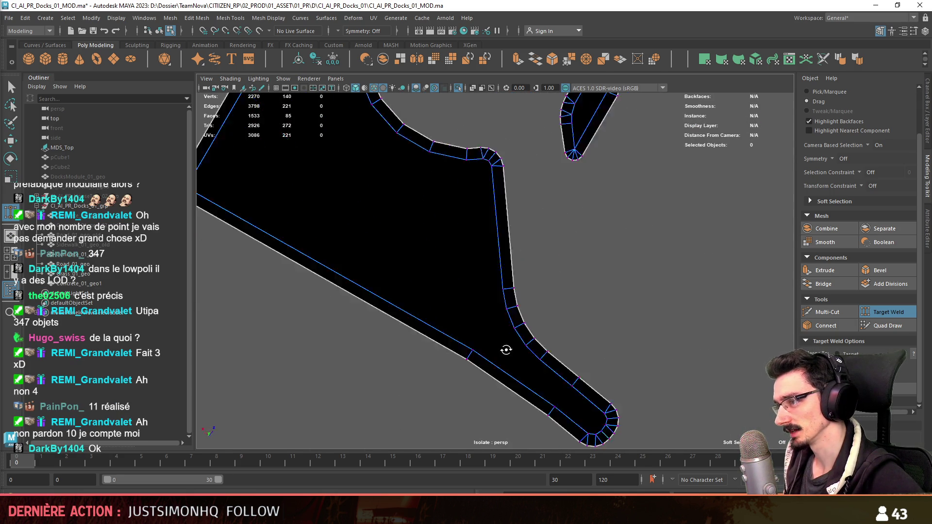
mouse_move(599, 233)
left_mouse_down("alt")
mouse_move(466, 304)
mouse_move(491, 310)
left_mouse_up("alt")
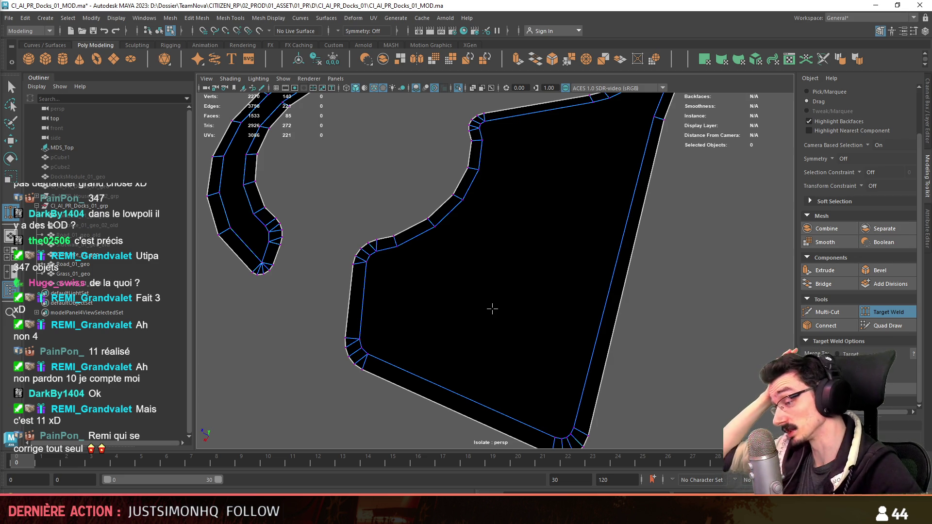
- Target Weld the lower-right corner's fan vertex onto its neighbour, then reselect the concrete mesh
scroll(519, 256, "up", 3)
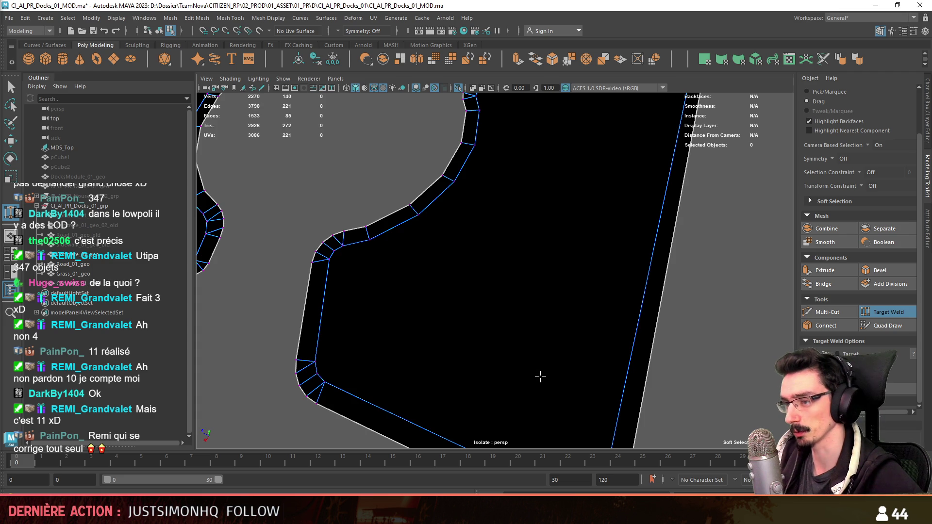
key("F9")
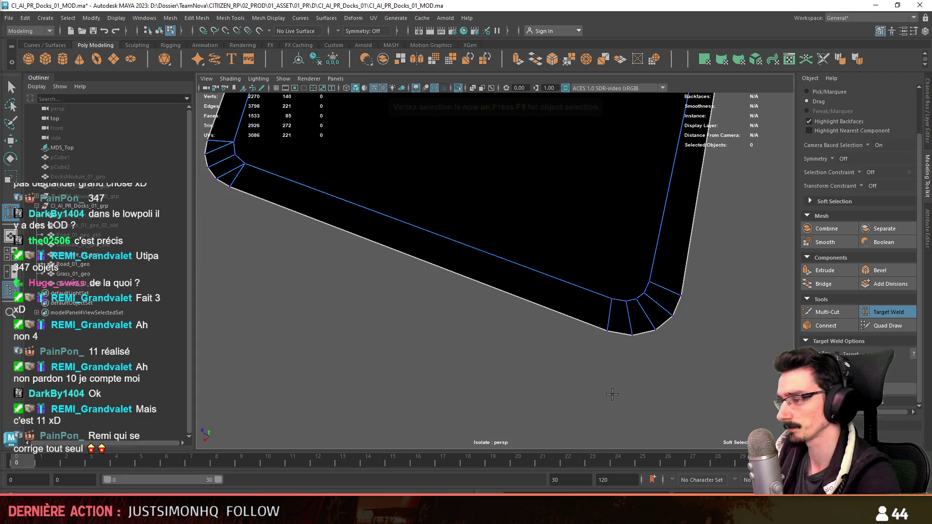
scroll(568, 316, "up", 3)
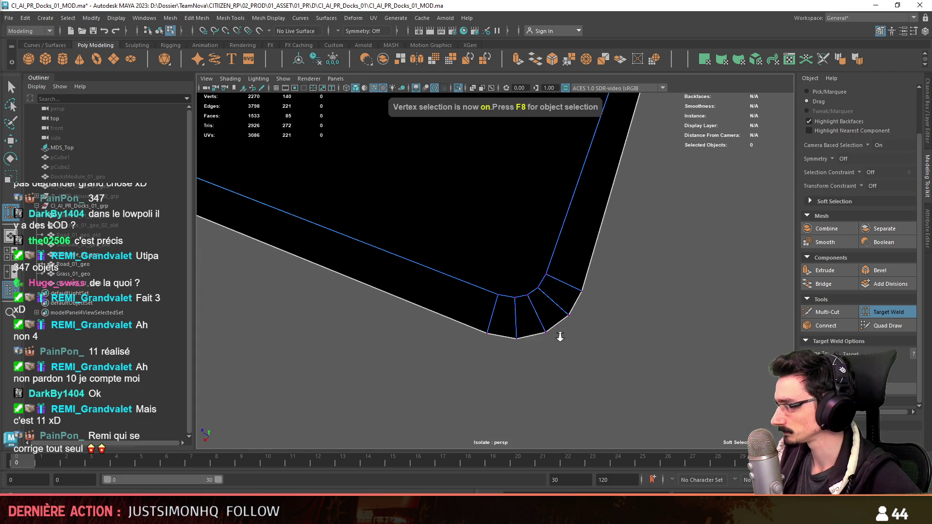
scroll(569, 300, "up", 3)
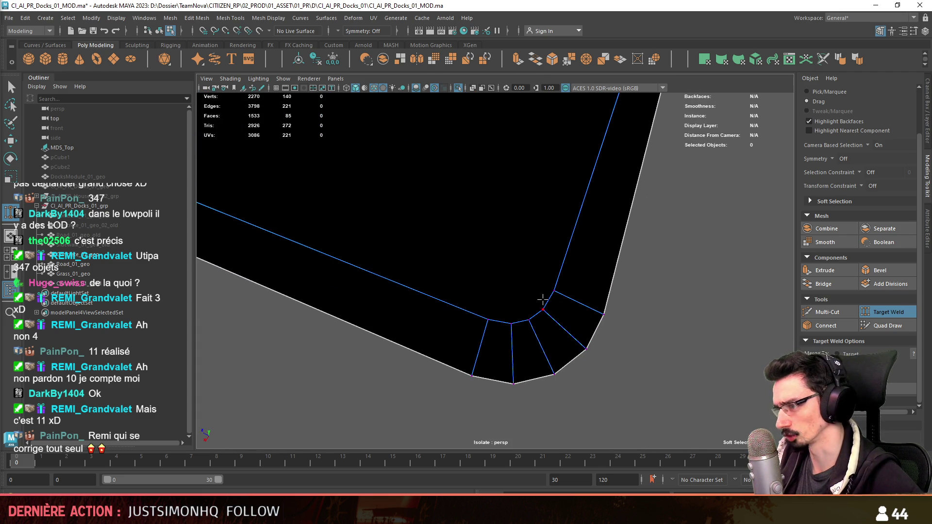
left_click_drag(544, 309, 530, 320)
scroll(437, 297, "down", 5)
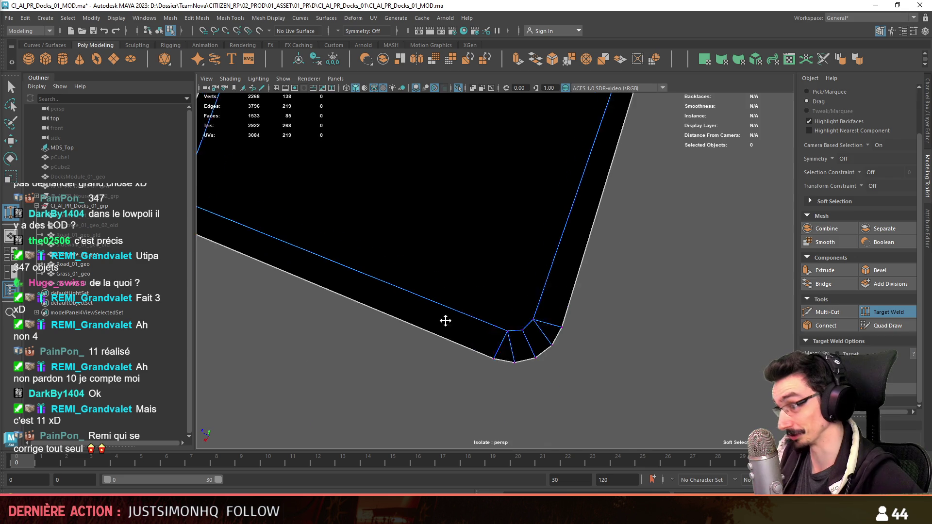
key("F8")
key("w")
scroll(448, 290, "down", 3)
left_click(448, 290)
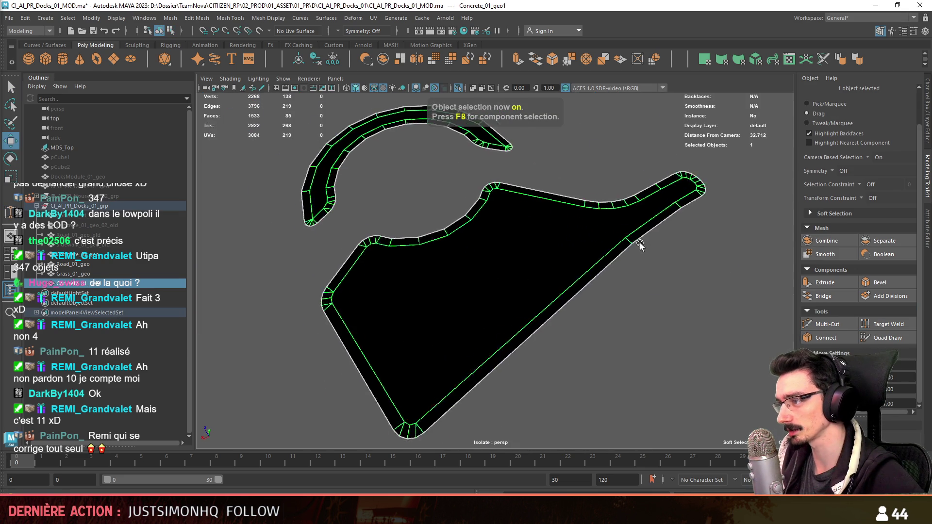
- Select the top faces of the hook piece and the left concrete piece
left_click_drag(645, 244, 527, 230, "alt")
scroll(475, 280, "up", 3)
scroll(500, 294, "up", 2)
key("F11")
left_click(495, 297)
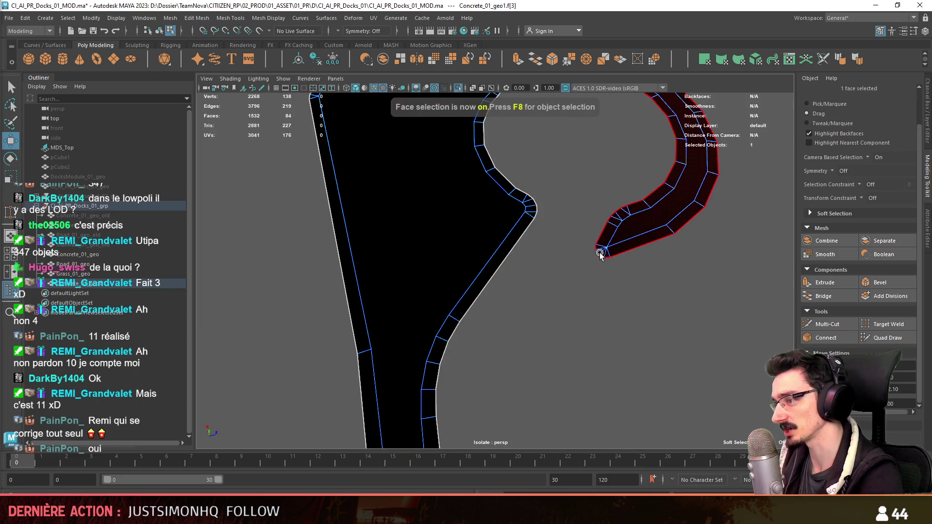
left_click(642, 236)
left_click(631, 120, "shift")
mouse_move(630, 121)
left_mouse_down("alt")
mouse_move(574, 162)
mouse_move(502, 315)
mouse_move(510, 316)
left_mouse_up("alt")
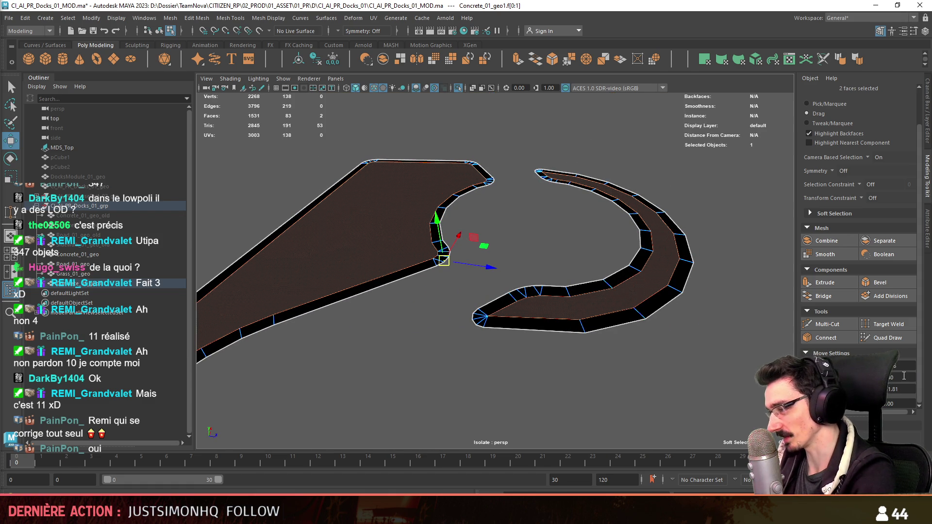
left_click_drag(670, 340, 566, 354, "alt")
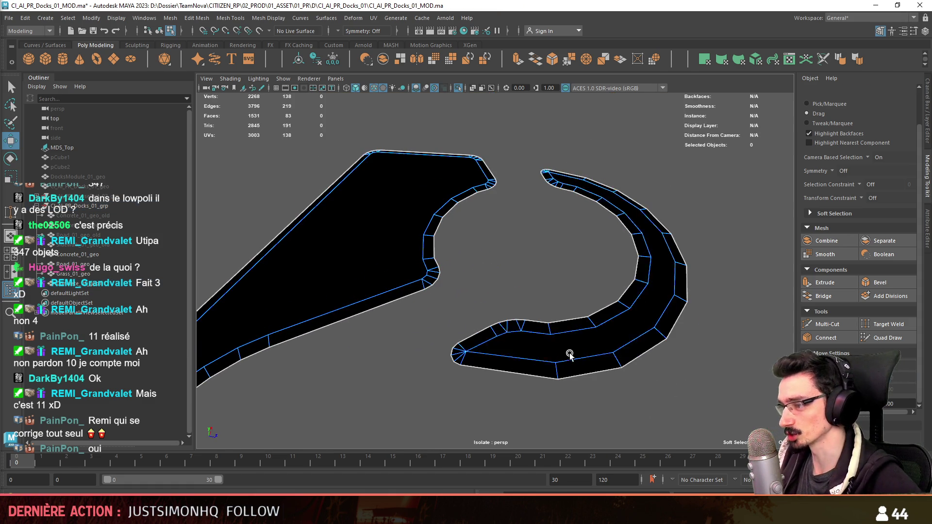
left_click(589, 246)
mouse_move(589, 246)
left_mouse_down("alt")
mouse_move(619, 370)
mouse_move(522, 321)
mouse_move(523, 308)
mouse_move(441, 329)
mouse_move(478, 384)
mouse_move(417, 239)
mouse_move(516, 271)
left_mouse_up("alt")
left_click(522, 321)
left_click(477, 384)
left_click(417, 239, "shift")
- Extrude the two top faces, trying Offsets 1, 0.5, 0.1, 0 and 5, then undo
key("ctrl+e")
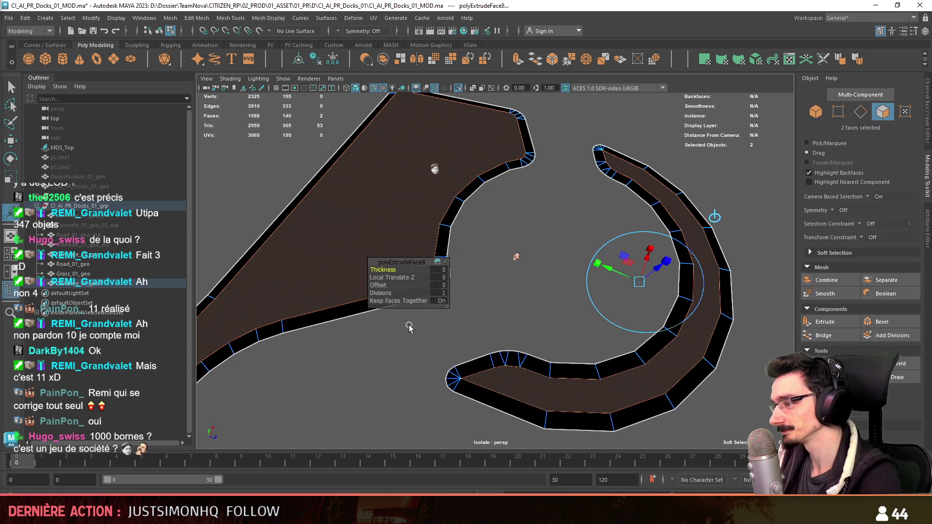
left_click(437, 286)
type("1")
key("Return")
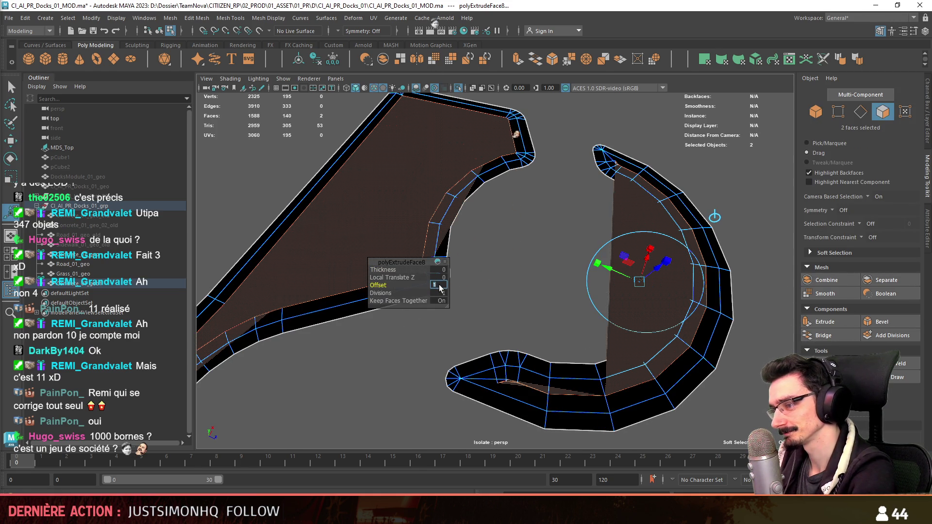
type("0.5")
key("Return")
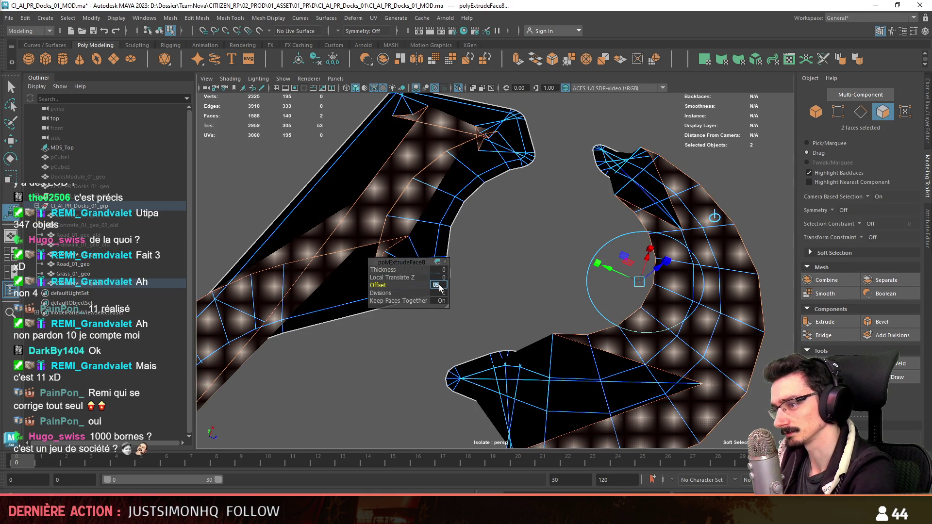
type(".1")
key("Return")
key("Return")
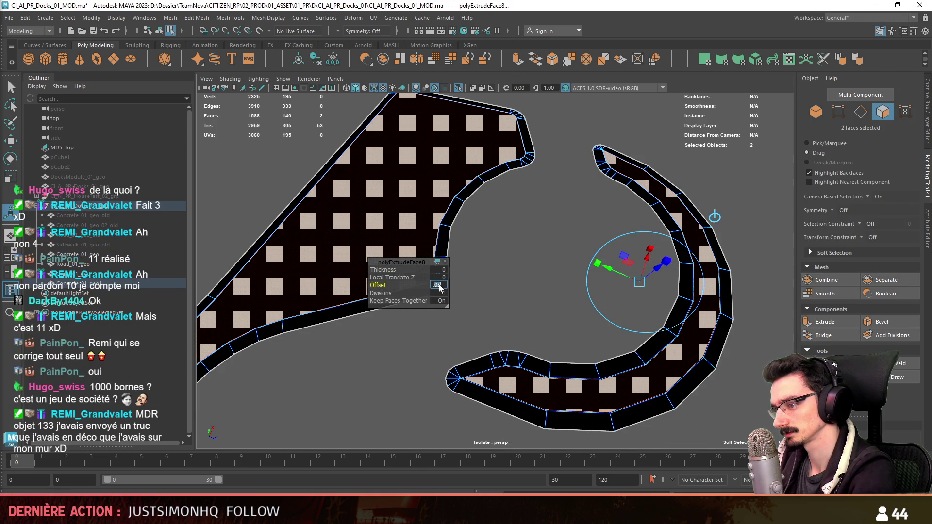
type("0")
key("Return")
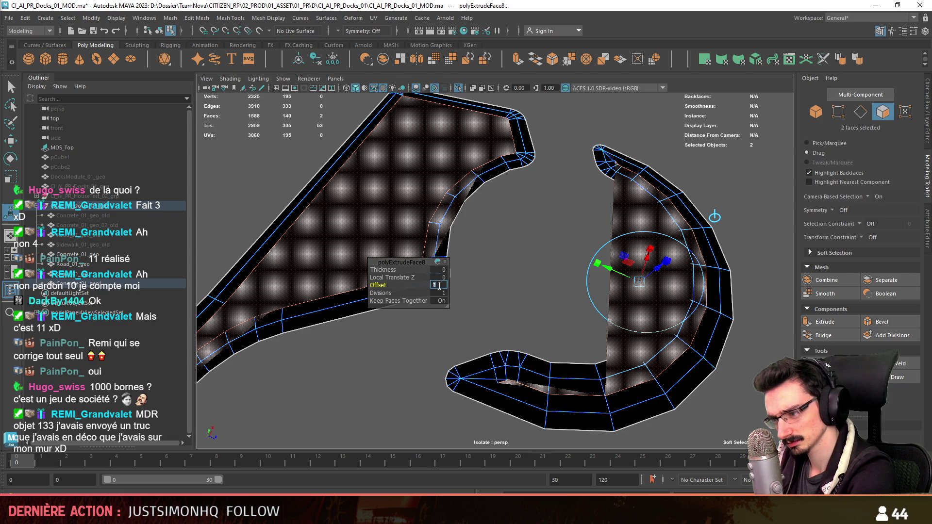
key("Return")
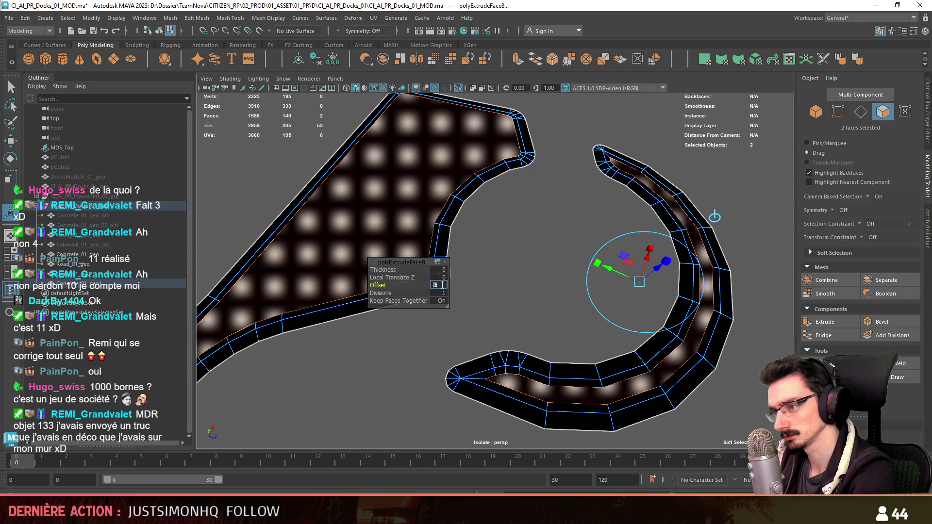
type("5")
key("Return")
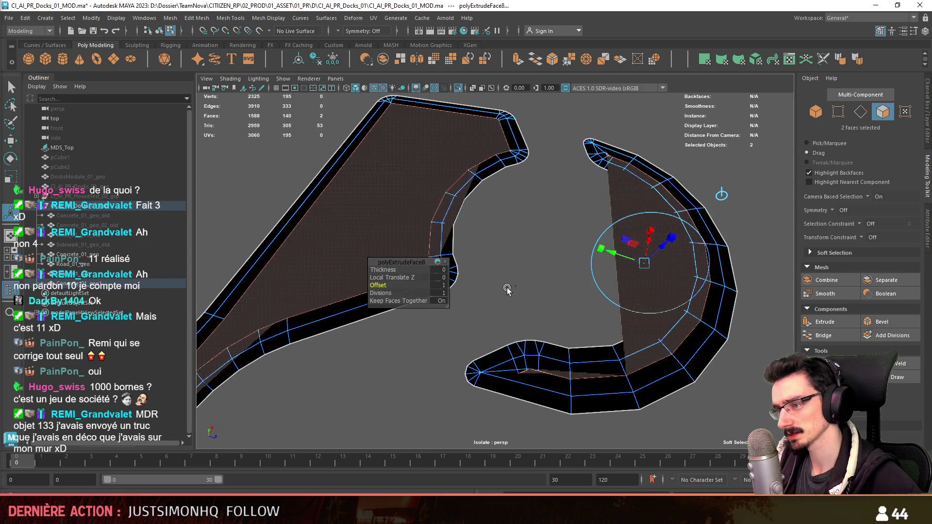
key("ctrl+z")
key("ctrl+z")
key("w")
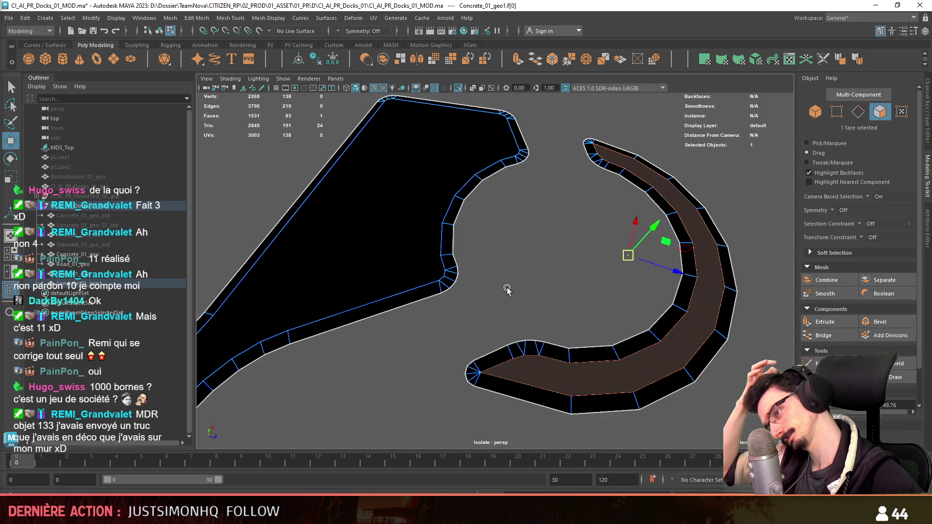
- Inset-extrude the selected face by 0.5, then the left piece's large face
left_click(825, 321)
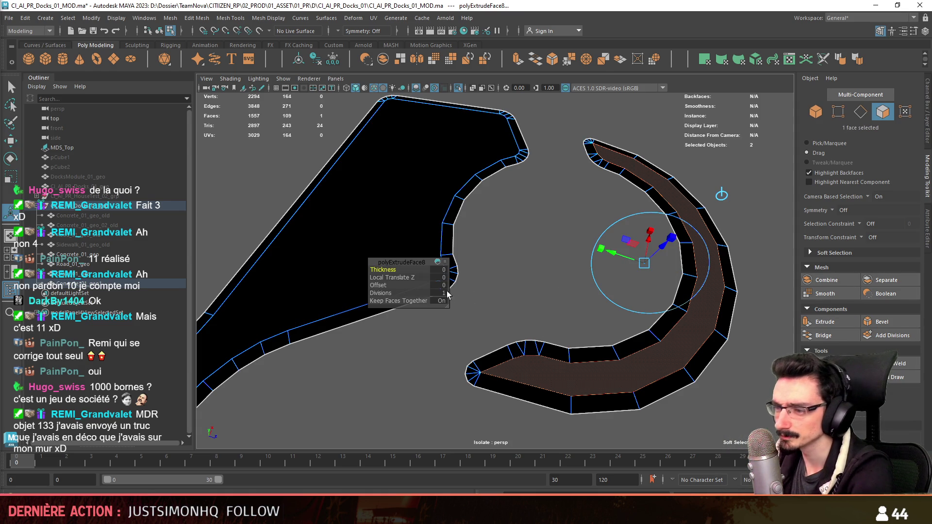
key("Return")
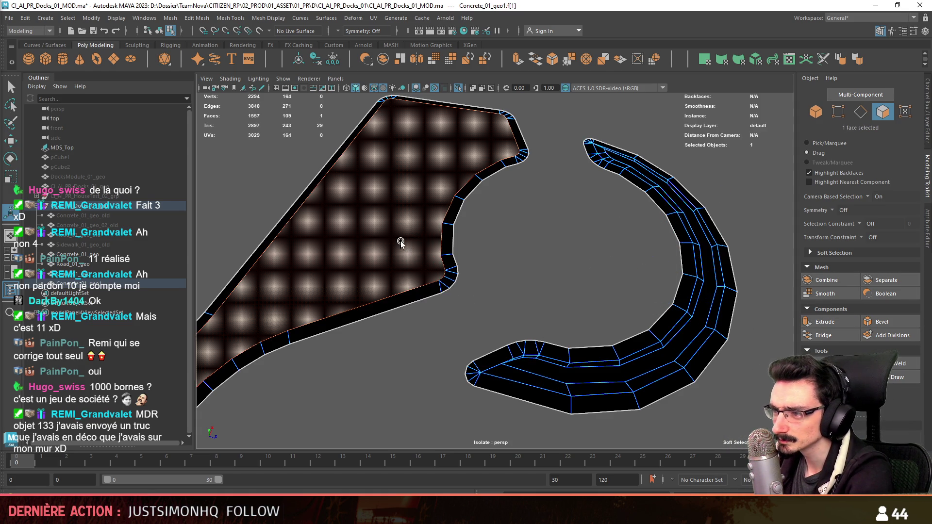
left_click(416, 215)
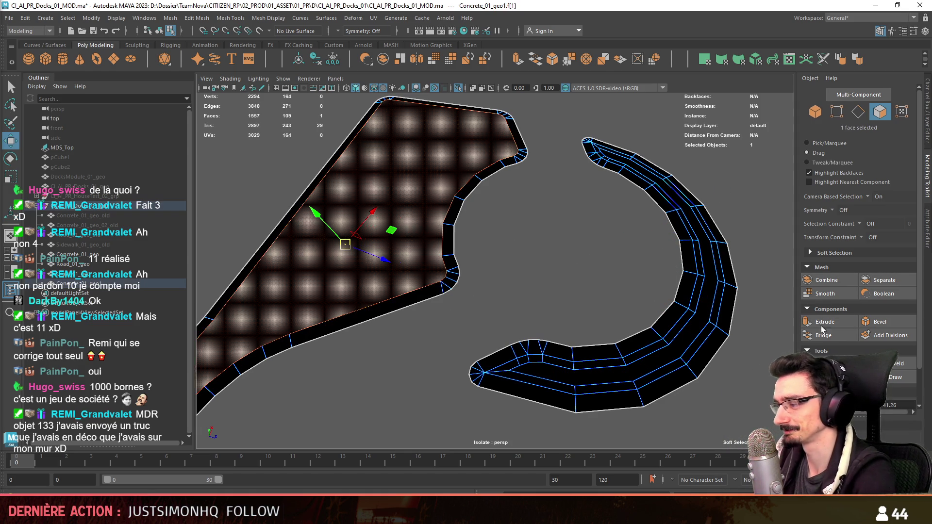
left_click(832, 320)
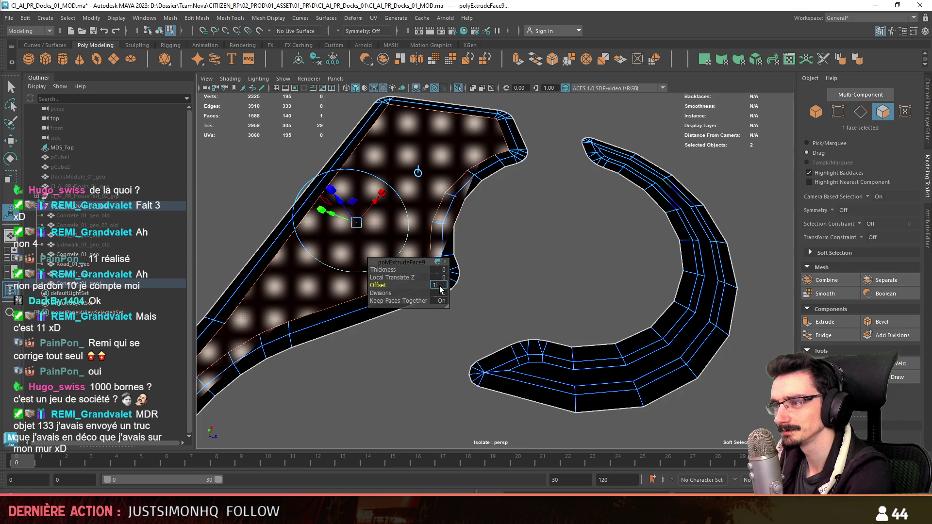
left_click(566, 277)
- Switch to vertex mode with the curved strip brought closer into view
scroll(554, 283, "up", 3)
key("F9")
scroll(558, 283, "up", 3)
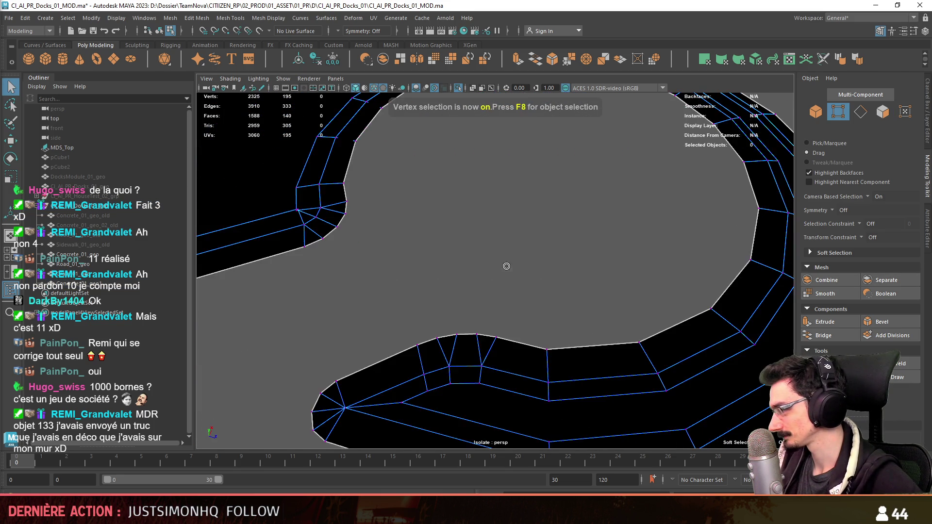
mouse_move(507, 267)
left_mouse_down("alt")
mouse_move(561, 287)
mouse_move(505, 257)
mouse_move(589, 291)
mouse_move(627, 381)
mouse_move(534, 340)
mouse_move(464, 293)
mouse_move(473, 306)
left_mouse_up("alt")
- Target-weld four pairs of nearly overlapping vertices along the concrete strip
mouse_move(473, 306)
right_mouse_down("alt")
mouse_move(549, 359)
mouse_move(429, 296)
right_mouse_up("alt")
mouse_move(478, 226)
left_mouse_down("alt")
mouse_move(476, 252)
mouse_move(467, 217)
mouse_move(494, 296)
left_mouse_up("alt")
mouse_move(494, 297)
right_mouse_down("alt")
mouse_move(523, 306)
mouse_move(515, 320)
mouse_move(523, 334)
right_mouse_up("alt")
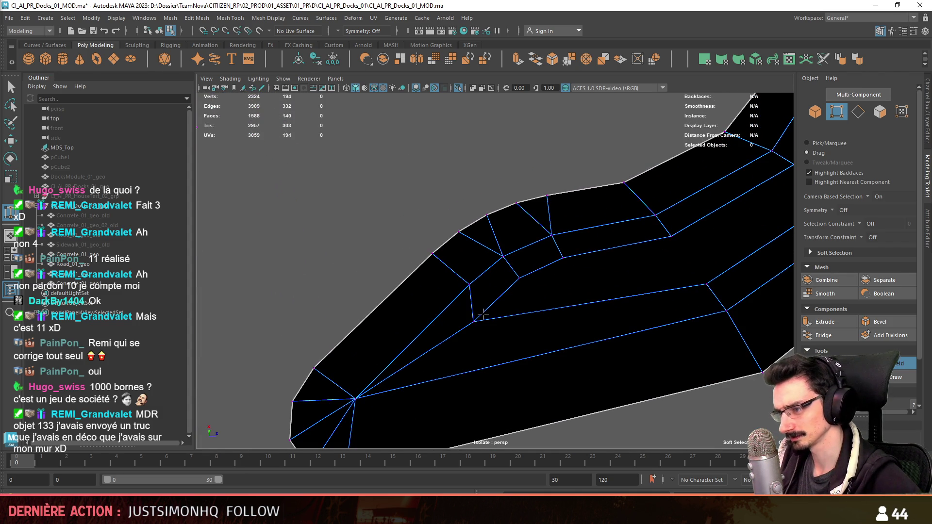
mouse_move(487, 315)
left_mouse_down()
mouse_move(540, 275)
mouse_move(498, 299)
left_mouse_up()
mouse_move(498, 299)
left_mouse_down("alt")
mouse_move(599, 297)
mouse_move(437, 312)
mouse_move(485, 272)
mouse_move(542, 292)
mouse_move(516, 370)
mouse_move(500, 385)
left_mouse_up("alt")
mouse_move(499, 385)
left_mouse_down("alt")
mouse_move(520, 316)
mouse_move(459, 297)
mouse_move(537, 298)
mouse_move(512, 333)
left_mouse_up("alt")
scroll(537, 298, "up", 3)
mouse_move(552, 295)
left_mouse_down("alt")
mouse_move(620, 203)
mouse_move(575, 257)
left_mouse_up("alt")
- Weld the close vertex pairs at the strip's bend and road corner
key("w")
mouse_move(589, 202)
left_mouse_down("alt")
mouse_move(505, 339)
mouse_move(416, 339)
mouse_move(554, 289)
mouse_move(537, 335)
mouse_move(555, 329)
mouse_move(604, 367)
mouse_move(557, 322)
mouse_move(483, 326)
mouse_move(466, 287)
left_mouse_up("alt")
key("F9")
mouse_move(475, 346)
left_mouse_down("alt")
mouse_move(557, 316)
mouse_move(355, 321)
mouse_move(735, 349)
left_mouse_up("alt")
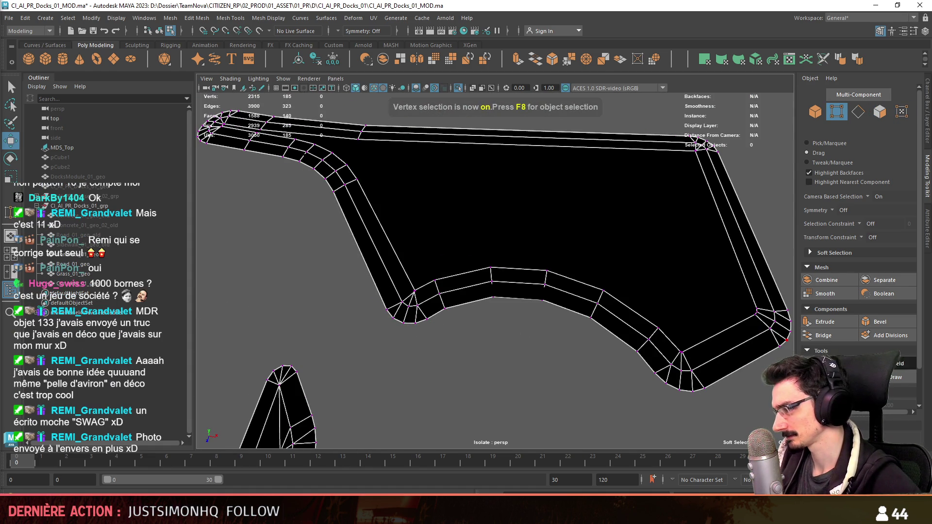
scroll(528, 346, "up", 5)
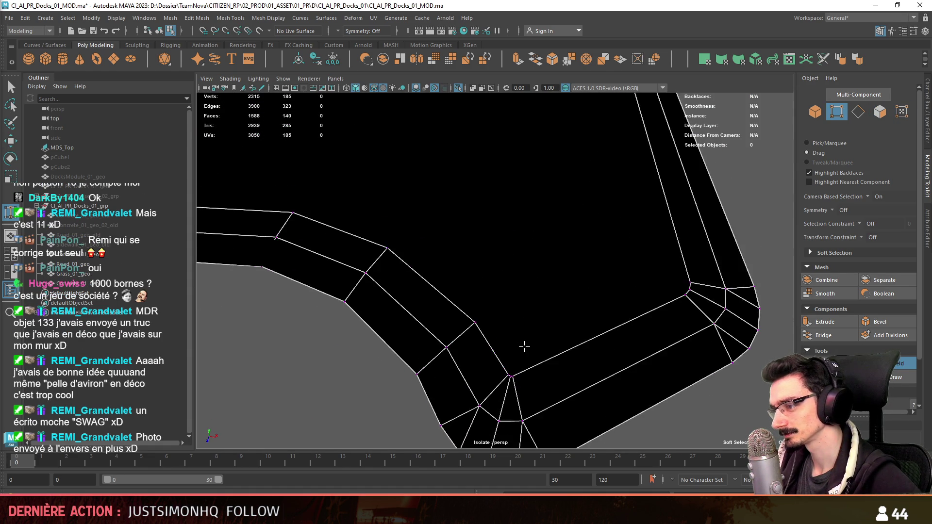
scroll(527, 347, "up", 3)
mouse_move(518, 378)
left_mouse_down()
mouse_move(528, 382)
mouse_move(520, 358)
mouse_move(481, 353)
mouse_move(491, 331)
mouse_move(445, 252)
mouse_move(549, 354)
mouse_move(403, 288)
left_mouse_up()
right_click_drag(403, 288, 523, 309, "alt")
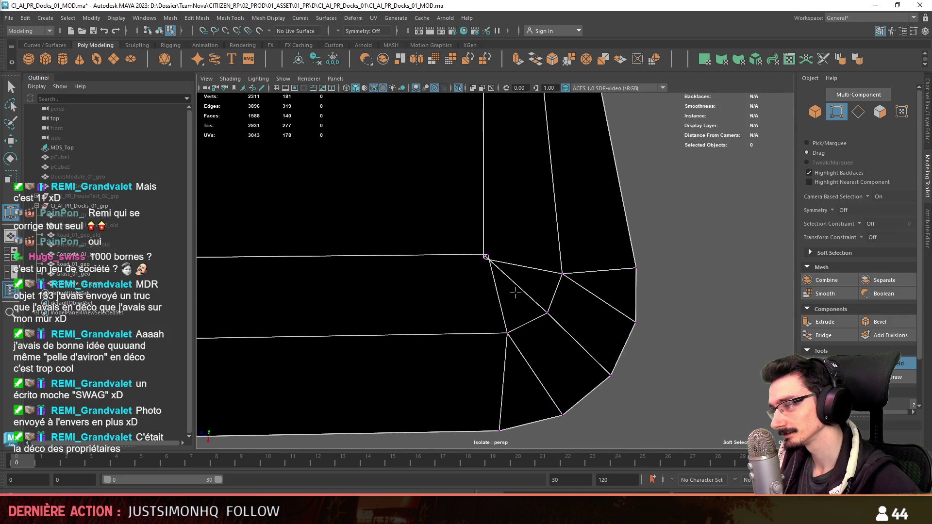
left_click_drag(487, 254, 488, 258)
mouse_move(489, 257)
left_mouse_down("alt")
mouse_move(580, 363)
mouse_move(495, 333)
mouse_move(580, 260)
mouse_move(667, 276)
mouse_move(485, 302)
mouse_move(576, 298)
mouse_move(607, 335)
mouse_move(583, 334)
left_mouse_up("alt")
mouse_move(583, 334)
right_mouse_down("alt")
mouse_move(520, 295)
mouse_move(570, 292)
right_mouse_up("alt")
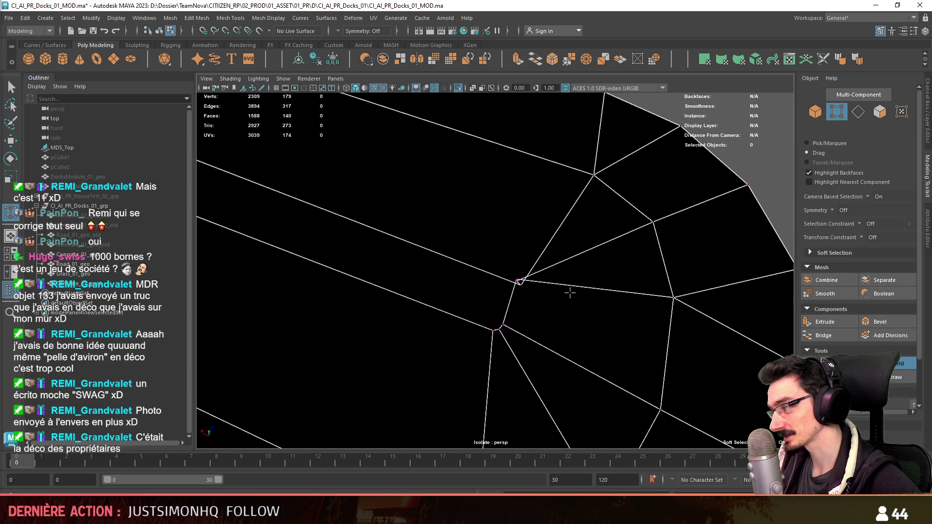
- Merge the junction's vertex cluster and remaining pairs, leaving 2303 vertices
left_click_drag(514, 275, 517, 285)
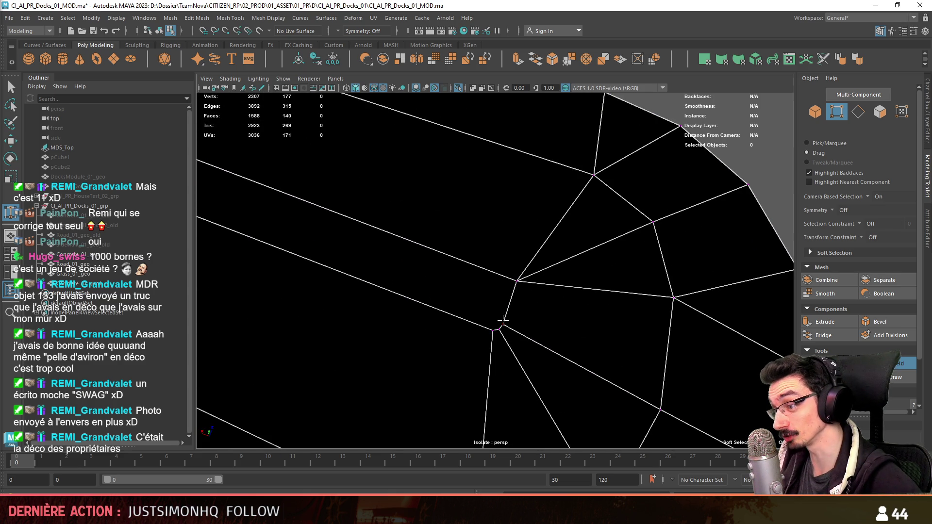
mouse_move(492, 330)
left_mouse_down()
mouse_move(501, 325)
mouse_move(479, 308)
mouse_move(570, 314)
mouse_move(545, 316)
mouse_move(481, 287)
mouse_move(387, 298)
mouse_move(608, 260)
mouse_move(563, 262)
left_mouse_up()
mouse_move(564, 262)
right_mouse_down("alt")
mouse_move(568, 283)
mouse_move(529, 311)
right_mouse_up("alt")
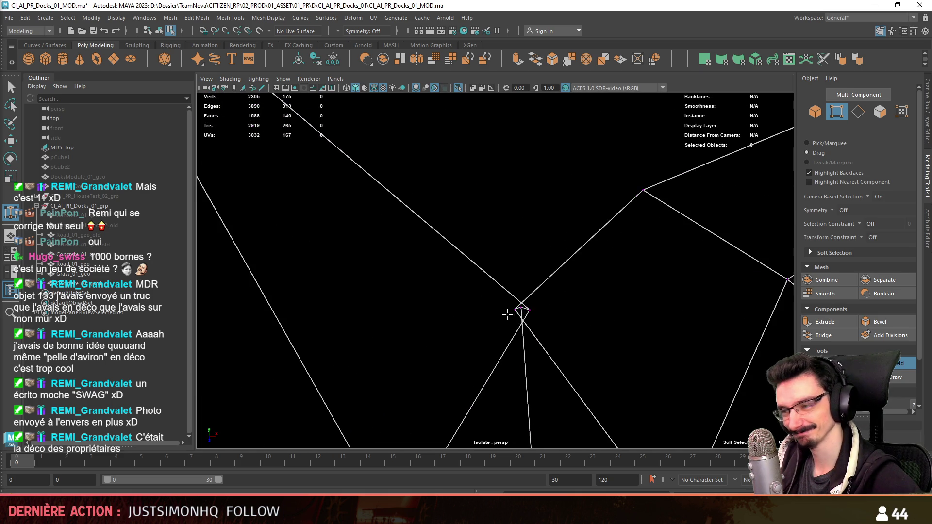
left_click_drag(523, 310, 520, 309)
right_click_drag(572, 295, 524, 298, "alt")
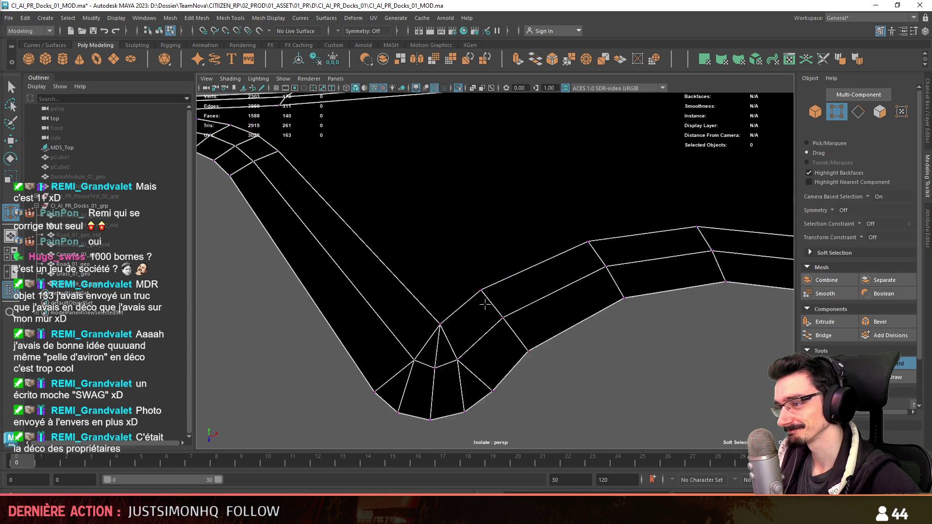
left_click_drag(525, 298, 537, 301, "alt")
right_click_drag(537, 302, 643, 291, "alt")
key("w")
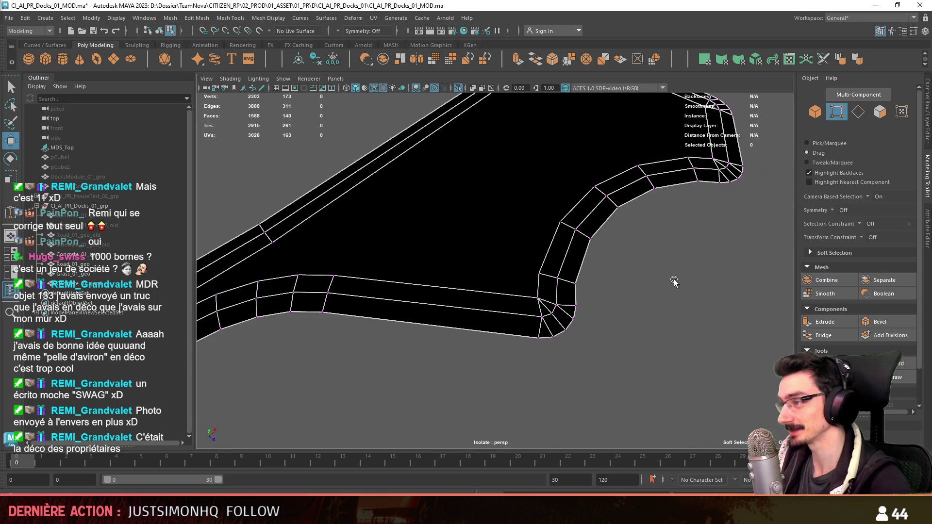
key("F9")
mouse_move(674, 278)
left_mouse_down("alt")
mouse_move(680, 210)
mouse_move(547, 281)
mouse_move(557, 258)
mouse_move(505, 141)
left_mouse_up("alt")
- Connect the top corner vertex and other border vertex pairs with new edges across the big face
left_click(511, 130)
left_click(516, 315)
left_click(577, 316)
left_click(453, 328)
left_click(512, 127, "shift")
left_click_drag(360, 287, 561, 250, "alt")
key("ctrl+shift+c")
left_click(325, 266)
left_click(367, 308, "shift")
key("ctrl+shift+c")
scroll(333, 294, "up", 3)
mouse_move(333, 293)
middle_mouse_down("alt")
mouse_move(479, 291)
mouse_move(614, 308)
mouse_move(552, 322)
middle_mouse_up("alt")
- Add more connecting edges between opposite border vertices across the concrete top
left_click(485, 297)
left_click(494, 246, "shift")
key("ctrl+shift+c")
left_click(432, 305, "shift")
key("ctrl+shift+c")
key("ctrl+shift+c")
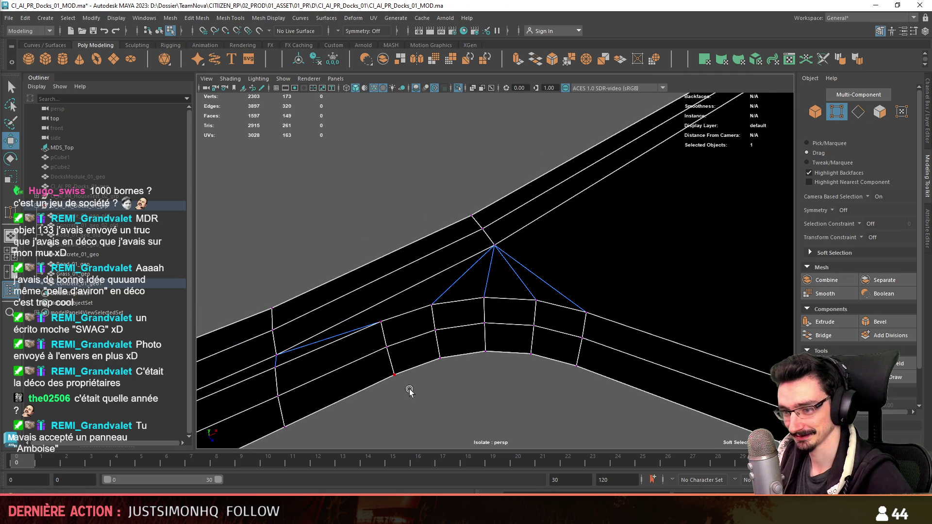
mouse_move(406, 340)
middle_mouse_down("alt")
mouse_move(452, 351)
mouse_move(441, 326)
mouse_move(398, 310)
middle_mouse_up("alt")
left_click(592, 365, "shift")
key("ctrl+shift+c")
scroll(612, 291, "down", 3)
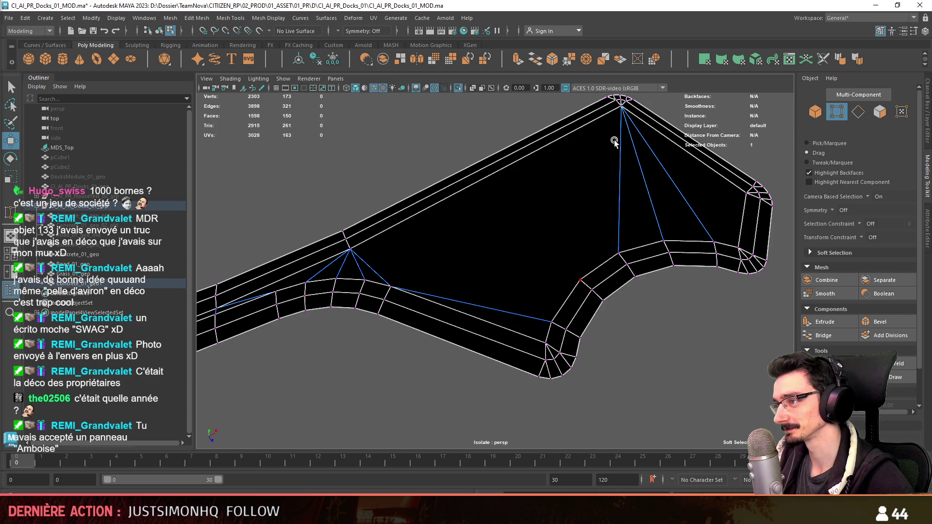
left_click(622, 111, "shift")
key("ctrl+shift+c")
left_click(351, 250, "shift")
key("ctrl+shift+c")
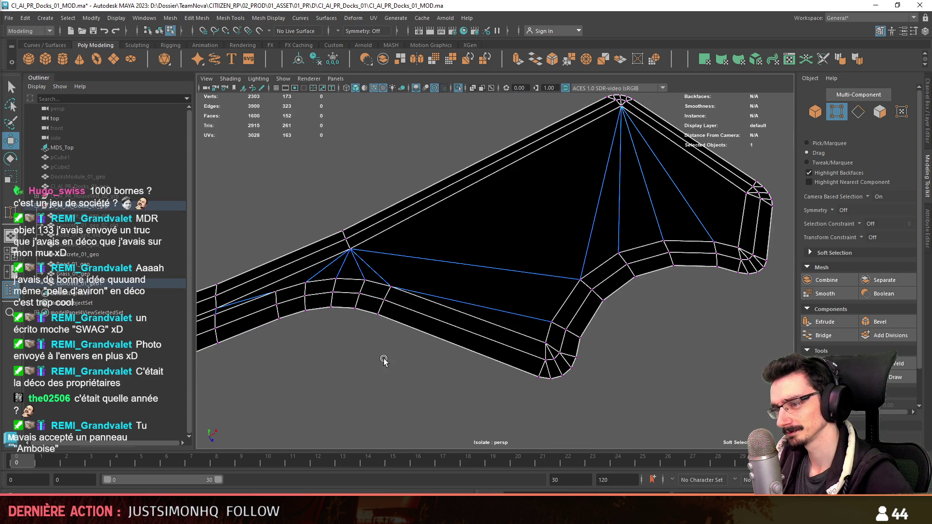
- Multi-Cut new edges across the curved strip
scroll(381, 294, "up", 5)
middle_click_drag(487, 218, 583, 292, "alt")
scroll(481, 273, "up", 1)
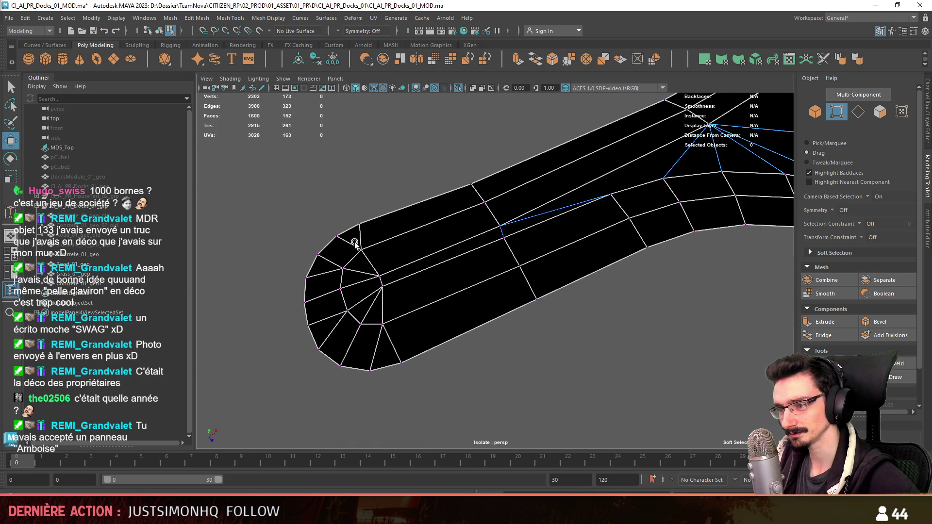
mouse_move(658, 287)
left_mouse_down("alt")
mouse_move(612, 335)
mouse_move(650, 340)
mouse_move(695, 288)
left_mouse_up("alt")
scroll(574, 347, "down", 5)
middle_click_drag(574, 347, 521, 344, "alt")
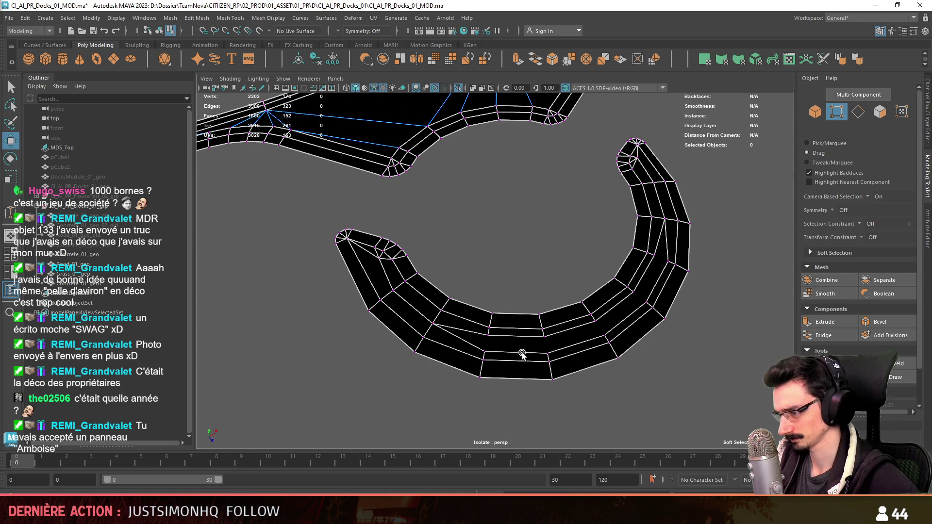
left_click(484, 339)
left_click(529, 362)
scroll(505, 388, "up", 1)
key("Return")
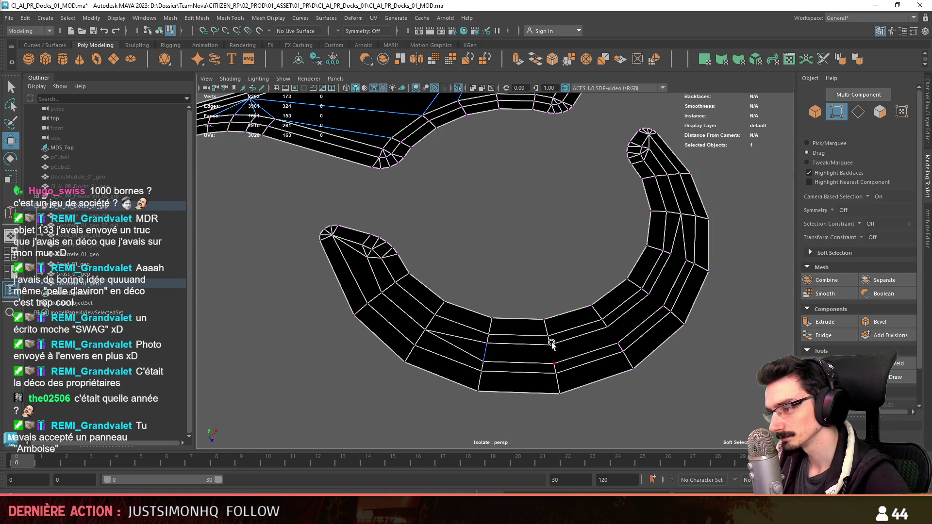
left_click(604, 328)
left_click(649, 299)
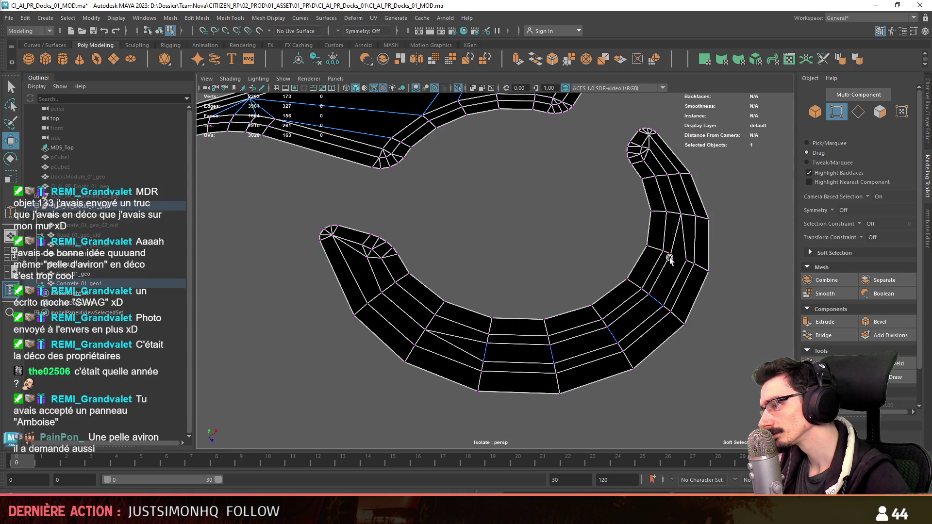
- Select a loop of vertices running along the strip toward its left end
key("F9")
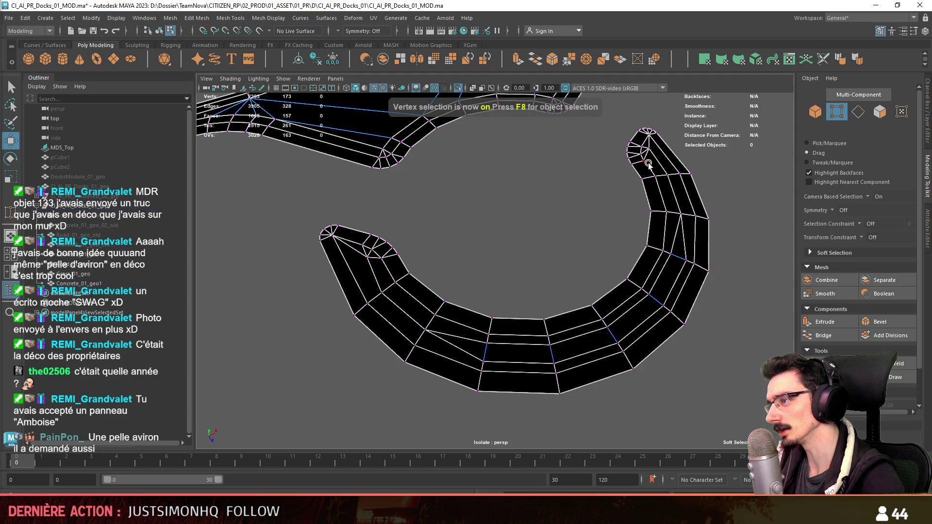
left_click(649, 148)
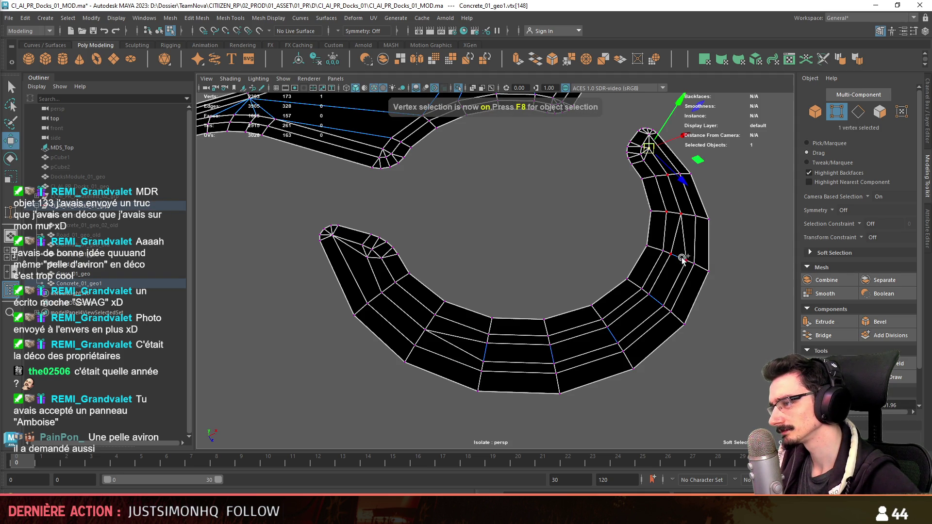
double_click(649, 294, "shift")
double_click(620, 340, "shift")
double_click(549, 349, "shift")
double_click(487, 346, "shift")
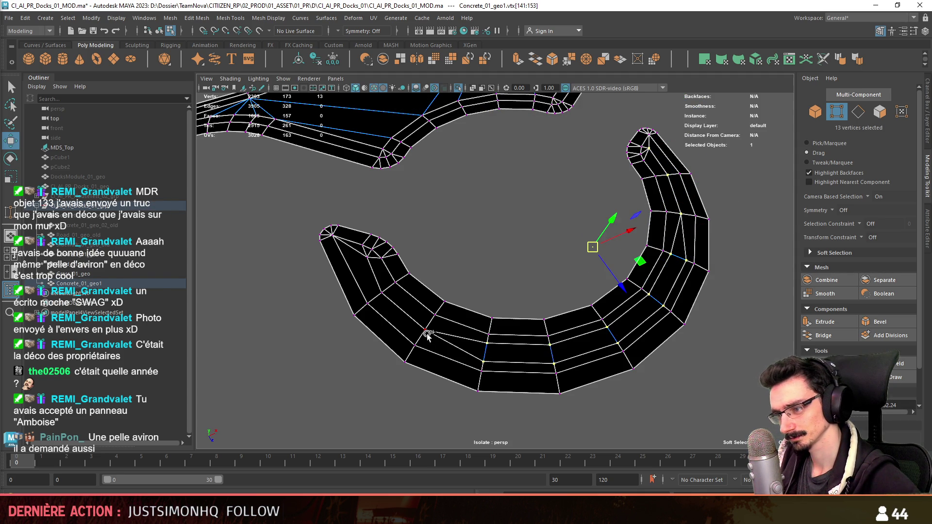
double_click(426, 334, "shift")
double_click(365, 257, "shift")
left_click(365, 256, "shift")
mouse_move(364, 257)
left_mouse_down("alt")
mouse_move(567, 309)
mouse_move(460, 343)
mouse_move(410, 316)
left_mouse_up("alt")
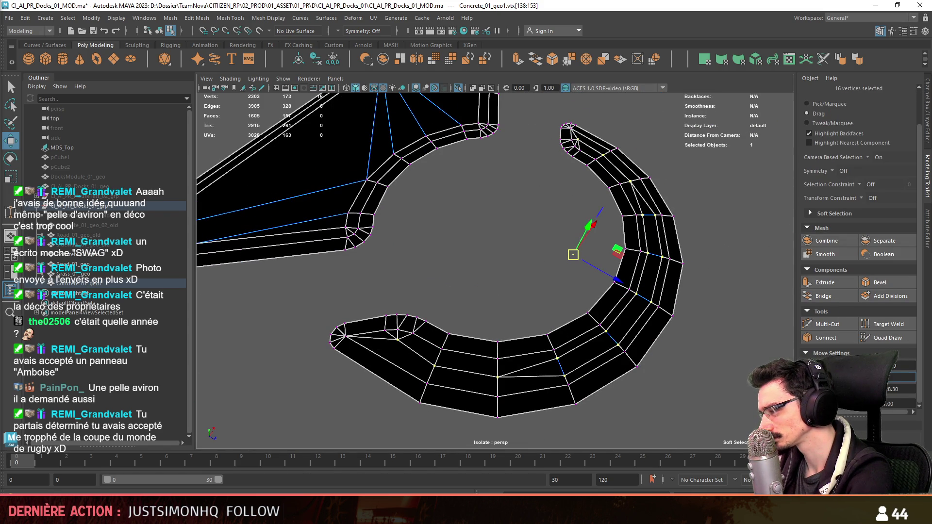
mouse_move(582, 301)
left_mouse_down("alt")
mouse_move(625, 337)
mouse_move(570, 268)
left_mouse_up("alt")
- Select the faces across the mesh's arm, including the triangle face and its neighbours
key("F11")
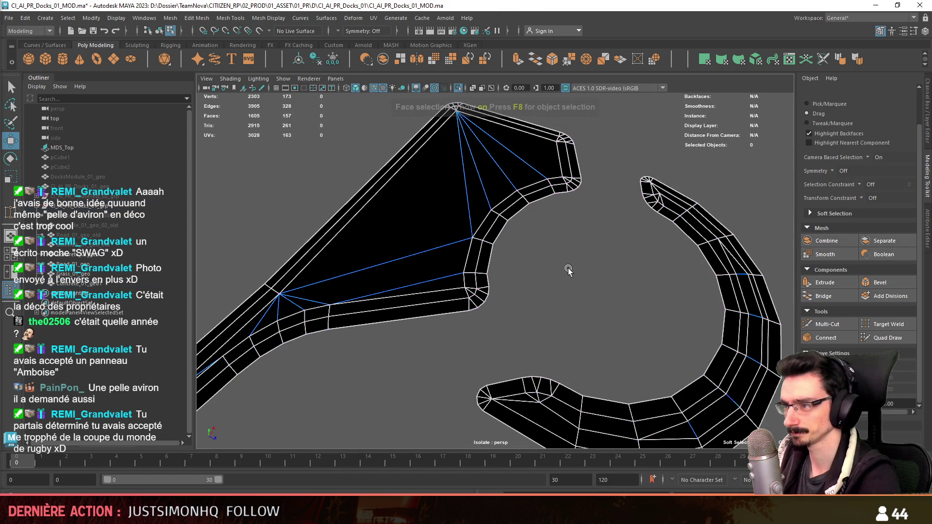
mouse_move(519, 152)
left_mouse_down()
mouse_move(406, 203)
mouse_move(419, 280)
mouse_move(432, 285)
left_mouse_up()
left_click_drag(431, 286, 412, 301, "alt")
left_click_drag(346, 342, 364, 323, "shift")
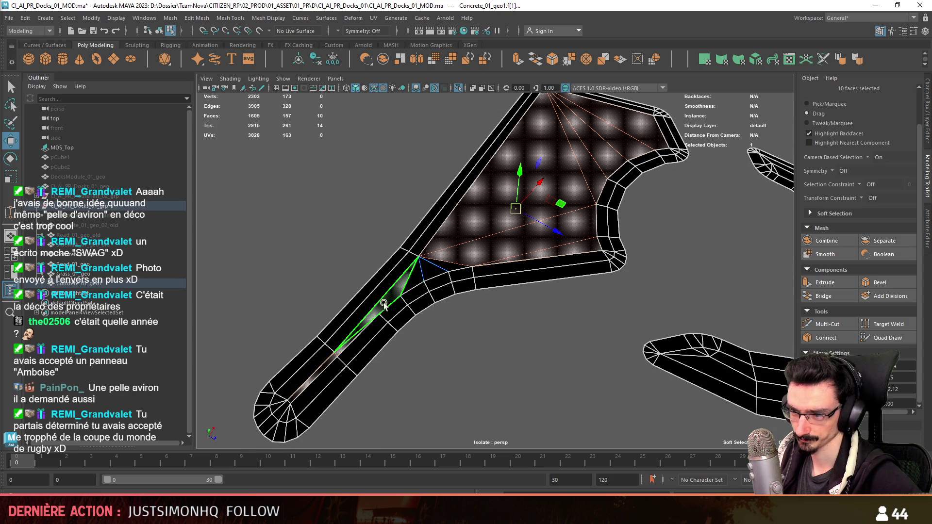
left_click_drag(429, 273, 408, 289, "shift")
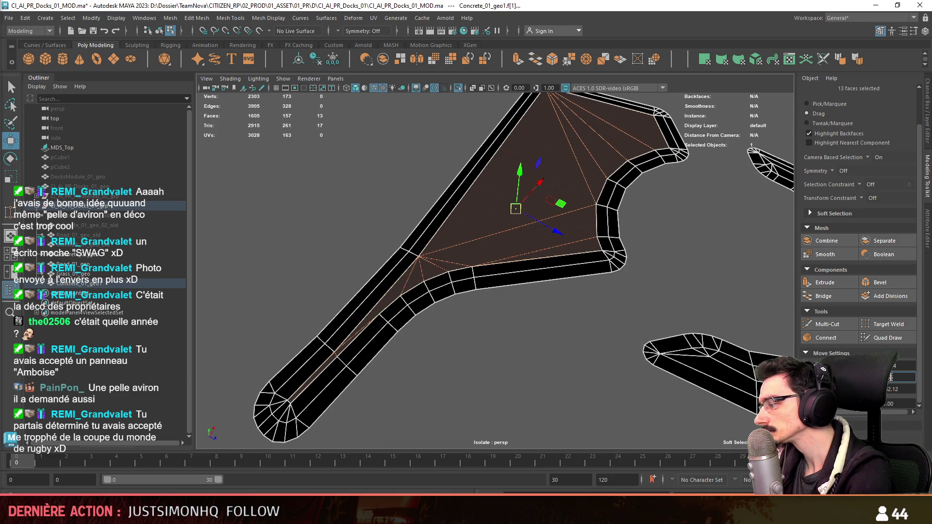
key("F8")
scroll(645, 293, "down", 5)
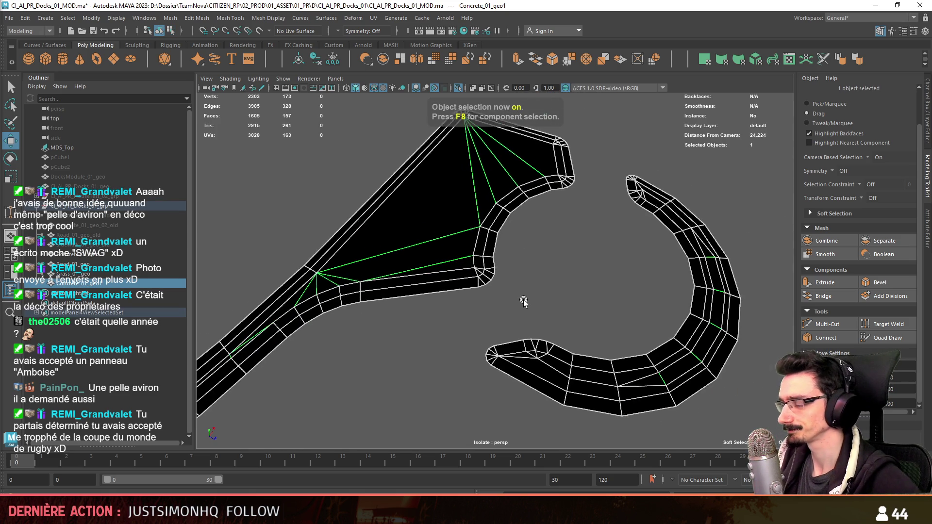
- Exit isolation to show the full scene and inspect the grass strip's holes
mouse_move(567, 294)
right_mouse_down()
mouse_move(573, 482)
mouse_move(626, 473)
mouse_move(631, 416)
right_mouse_up()
mouse_move(592, 337)
left_mouse_down("alt")
mouse_move(566, 203)
mouse_move(629, 276)
left_mouse_up("alt")
key("ctrl+1")
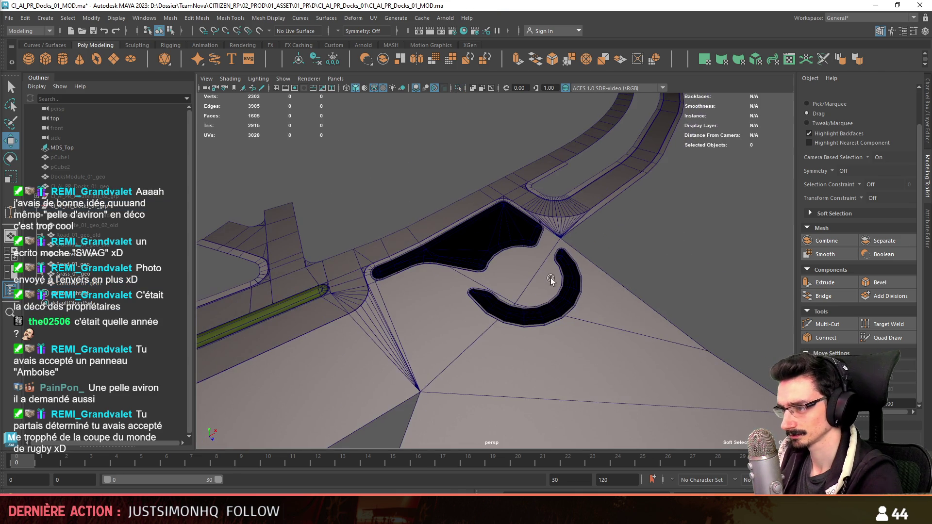
left_click(306, 297)
key("F8")
left_click(318, 293)
mouse_move(318, 293)
left_mouse_down("alt")
mouse_move(343, 310)
mouse_move(182, 440)
left_mouse_up("alt")
left_click_drag(466, 292, 520, 240, "alt")
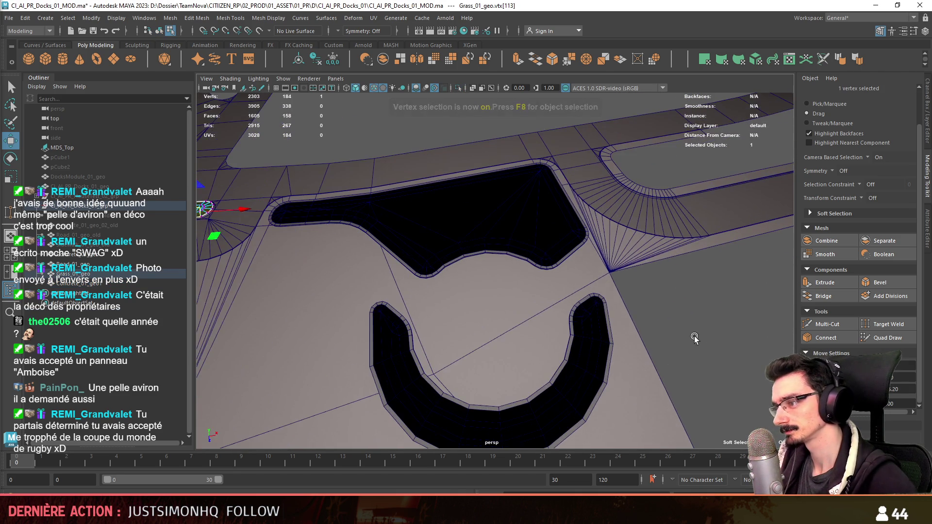
key("F8")
- Select all 157 faces of Concrete_01_geo1 and apply an Automatic UV projection
left_click(548, 229)
key("ctrl+F11")
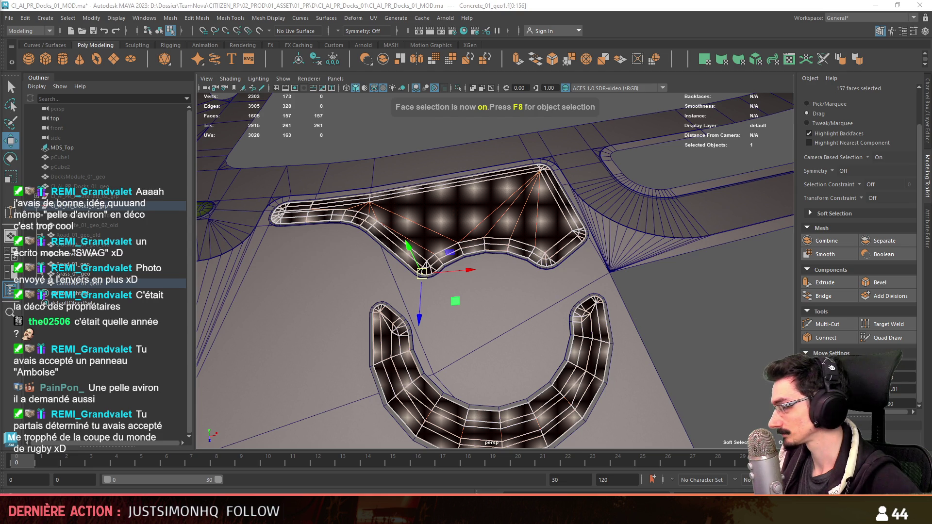
left_click(756, 59)
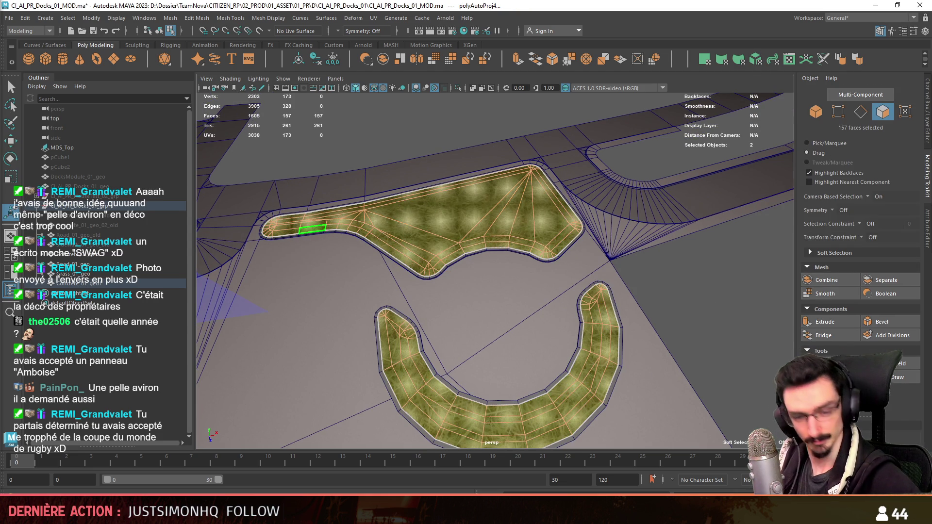
left_click_drag(678, 267, 472, 216, "alt")
key("F9")
left_click(472, 216)
left_click(538, 210)
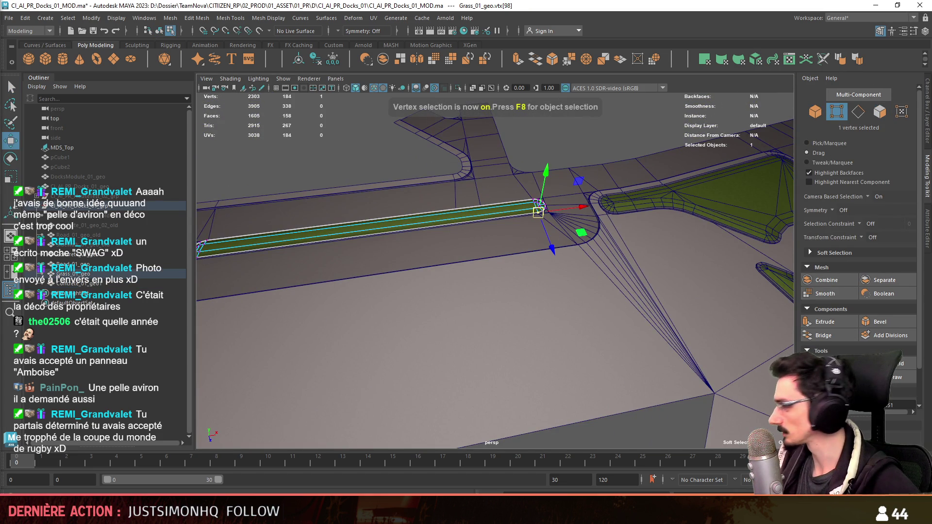
left_click_drag(611, 294, 624, 264, "alt")
key("F8")
left_click(624, 264)
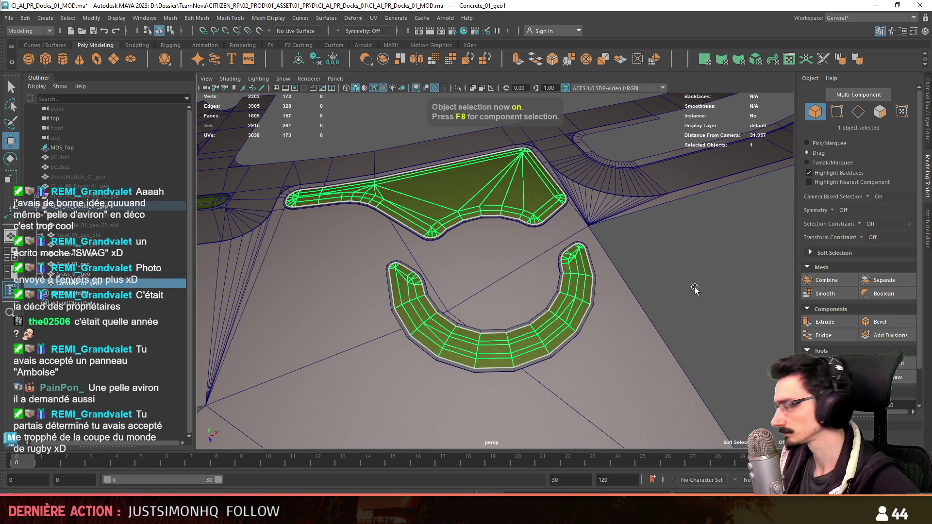
key("F8")
double_click(559, 236)
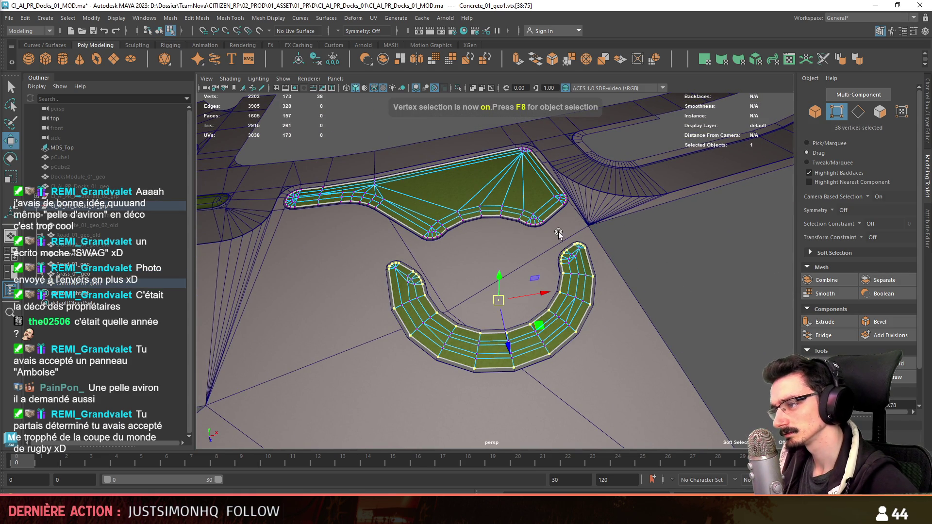
double_click(546, 227, "shift")
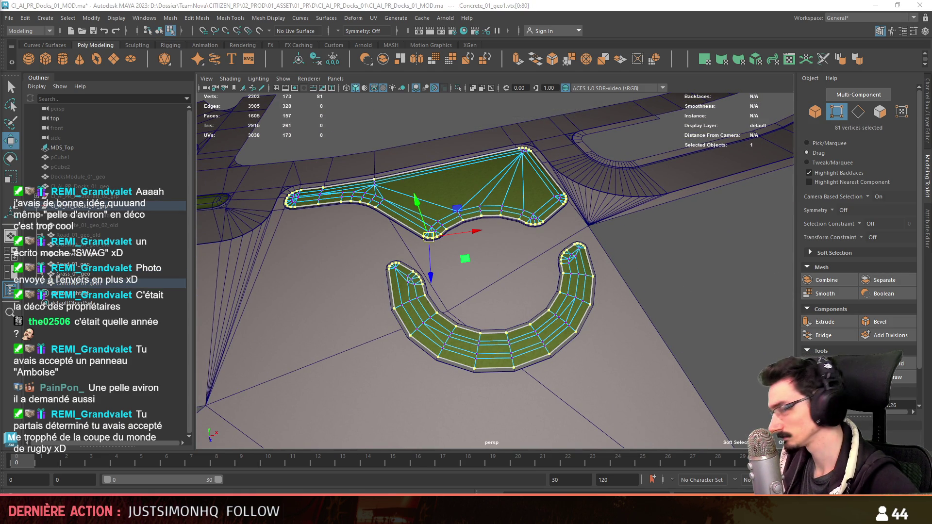
key("F8")
mouse_move(662, 290)
left_mouse_down("alt")
mouse_move(495, 242)
mouse_move(461, 272)
left_mouse_up("alt")
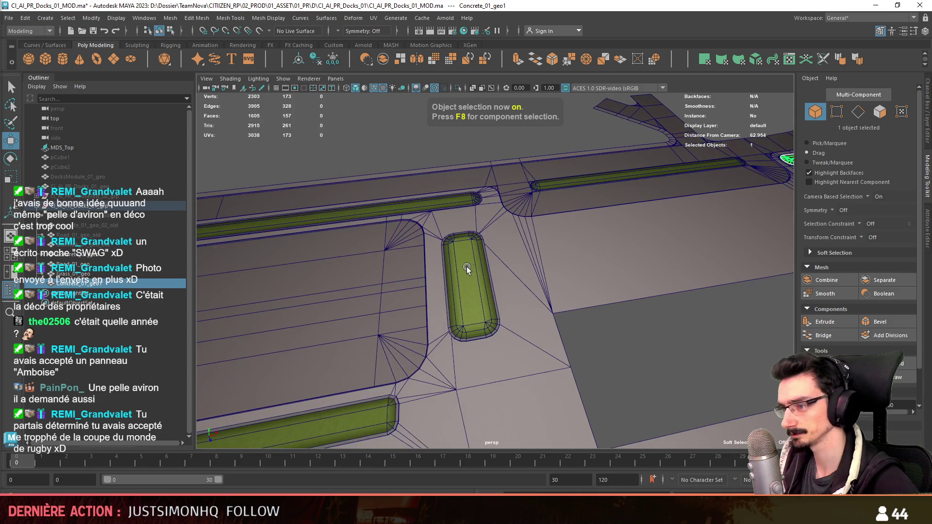
left_click(479, 322)
key("F8")
left_click(481, 322)
mouse_move(481, 322)
left_mouse_down("alt")
mouse_move(516, 302)
mouse_move(593, 312)
mouse_move(665, 210)
left_mouse_up("alt")
left_click(574, 203)
key("F9")
right_click_drag(574, 203, 605, 295, "alt")
left_click_drag(604, 295, 617, 272, "alt")
left_click(617, 162)
left_click(642, 227, "shift")
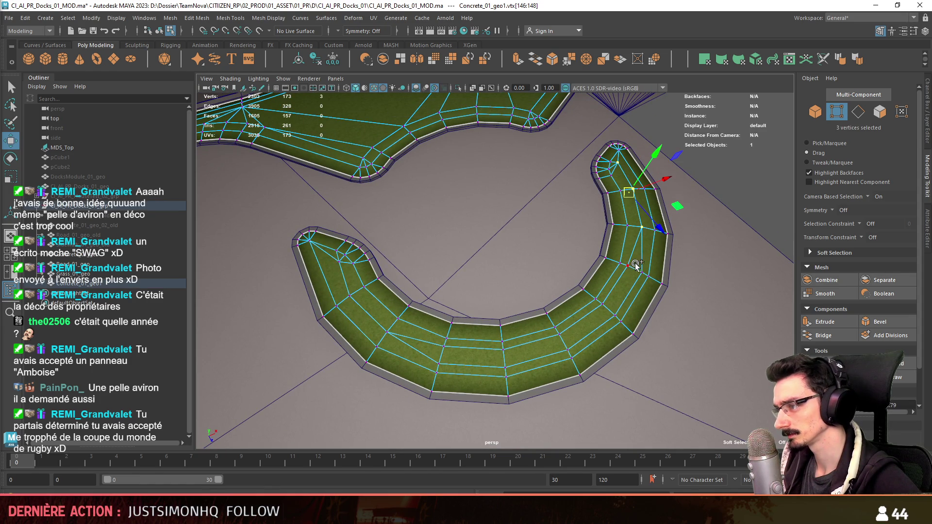
left_click(628, 266, "shift")
left_click(603, 305, "shift")
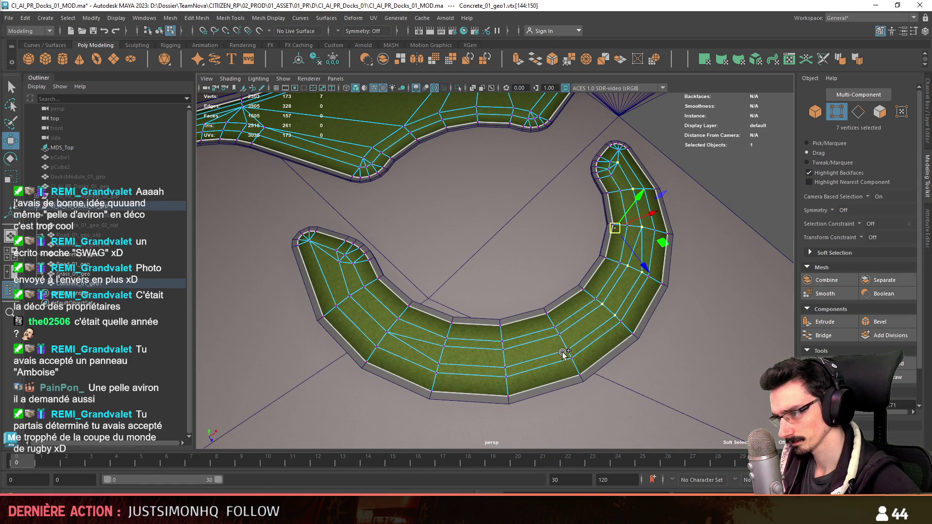
left_click_drag(556, 331, 569, 351, "shift")
left_click_drag(500, 347, 508, 370, "shift")
left_click_drag(447, 344, 437, 366, "shift")
left_click_drag(390, 330, 383, 337, "shift")
left_click(350, 295, "shift")
left_click(346, 268, "shift")
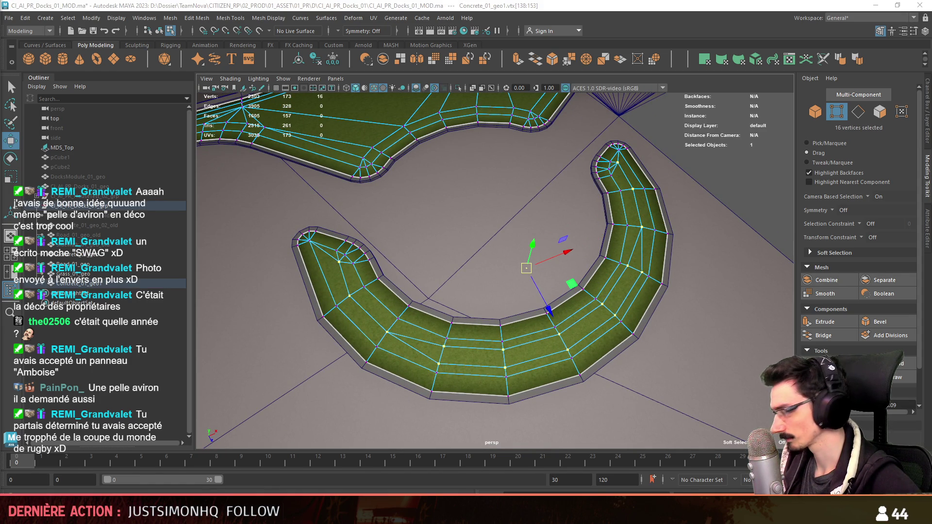
left_click_drag(348, 270, 469, 278, "alt")
mouse_move(470, 278)
middle_mouse_down("alt")
mouse_move(349, 311)
mouse_move(369, 369)
middle_mouse_up("alt")
scroll(381, 416, "up", 5)
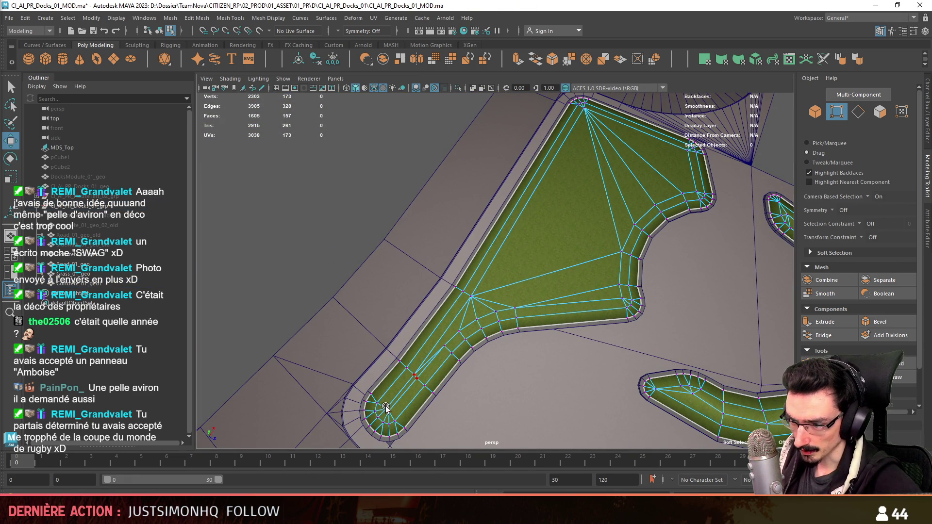
left_click_drag(386, 406, 453, 343)
mouse_move(483, 299)
left_mouse_down("shift")
mouse_move(618, 292)
mouse_move(642, 211)
mouse_move(688, 175)
mouse_move(582, 120)
mouse_move(612, 142)
left_mouse_up("shift")
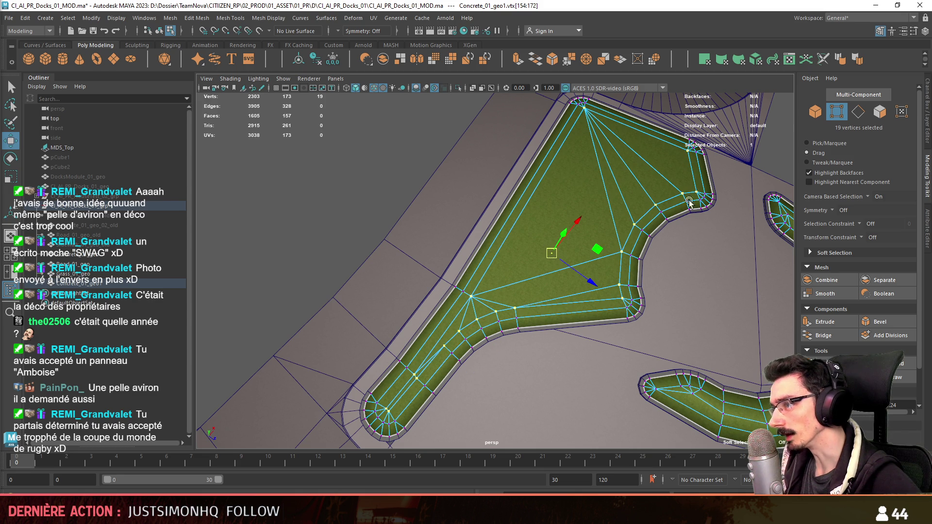
left_click(406, 207)
scroll(406, 208, "down", 3)
left_click_drag(406, 207, 534, 243, "alt")
right_click_drag(534, 242, 699, 292, "alt")
key("F8")
scroll(698, 291, "down", 3)
left_click_drag(698, 291, 458, 340, "alt")
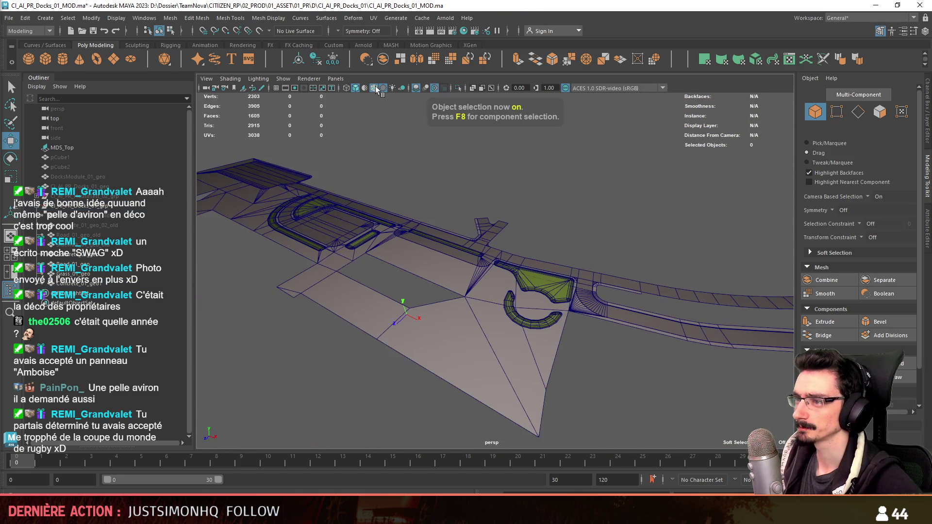
scroll(458, 340, "up", 3)
scroll(560, 313, "up", 5)
left_click_drag(561, 291, 560, 313, "alt")
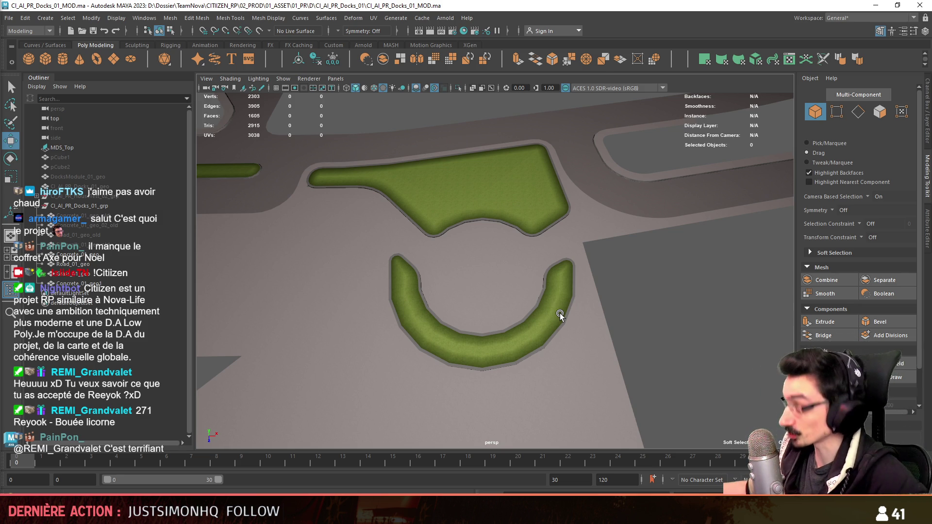
- Combine Grass_01_geo and the other grass shapes into a single mesh
scroll(559, 316, "down", 3)
mouse_move(552, 320)
left_mouse_down("alt")
mouse_move(546, 281)
mouse_move(558, 308)
mouse_move(706, 307)
mouse_move(696, 292)
mouse_move(631, 272)
mouse_move(534, 282)
left_mouse_up("alt")
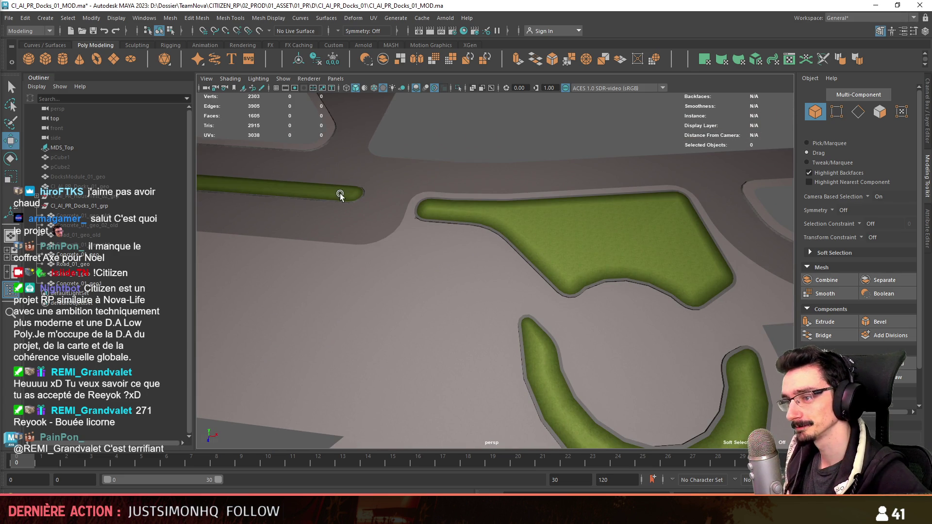
left_click(103, 274)
left_click_drag(618, 264, 534, 228, "alt")
left_click(564, 241, "shift")
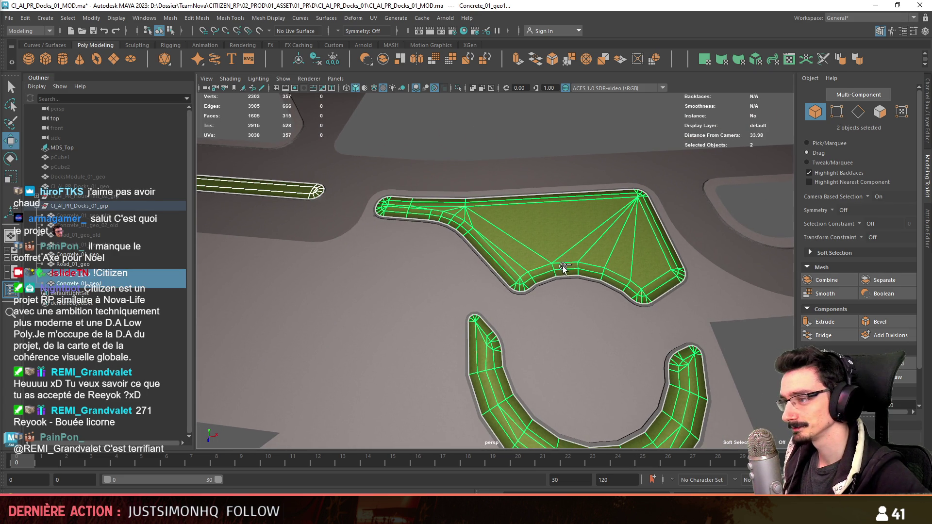
left_click(318, 59)
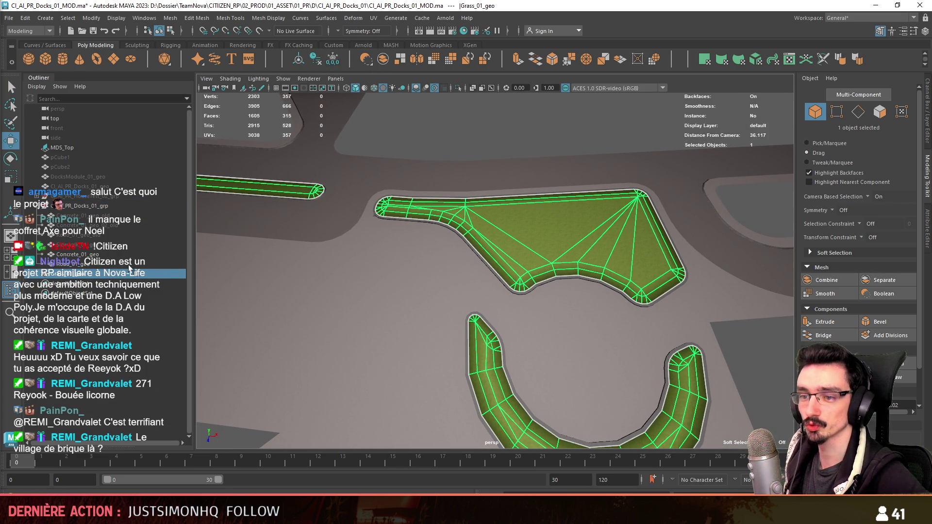
scroll(445, 282, "down", 5)
left_click_drag(445, 281, 436, 292, "alt")
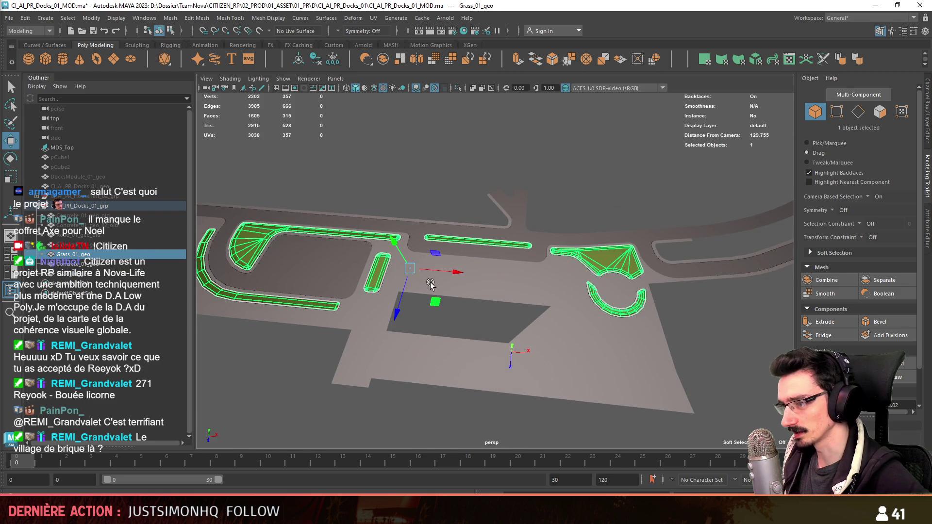
key("e")
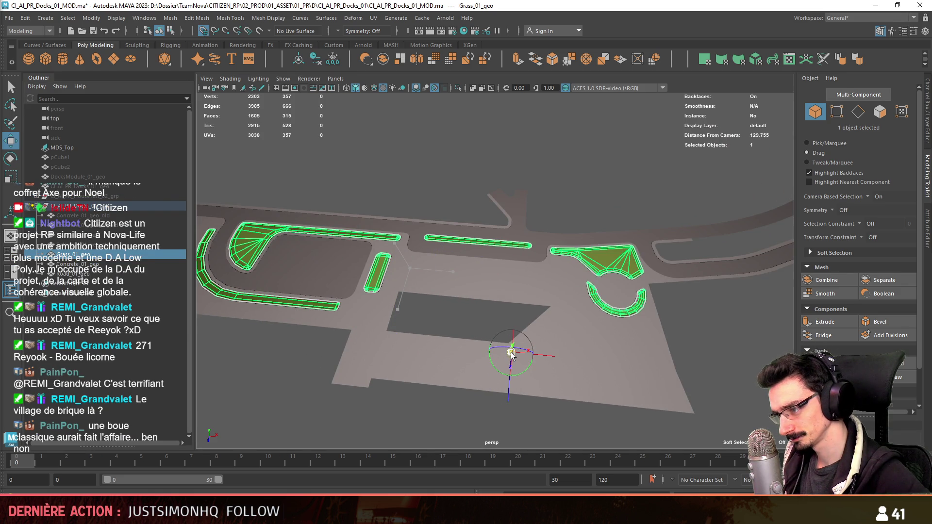
- Export the selected CI_AI_PR_Docks_01_grp group as an FBX file
left_click(78, 274, "shift")
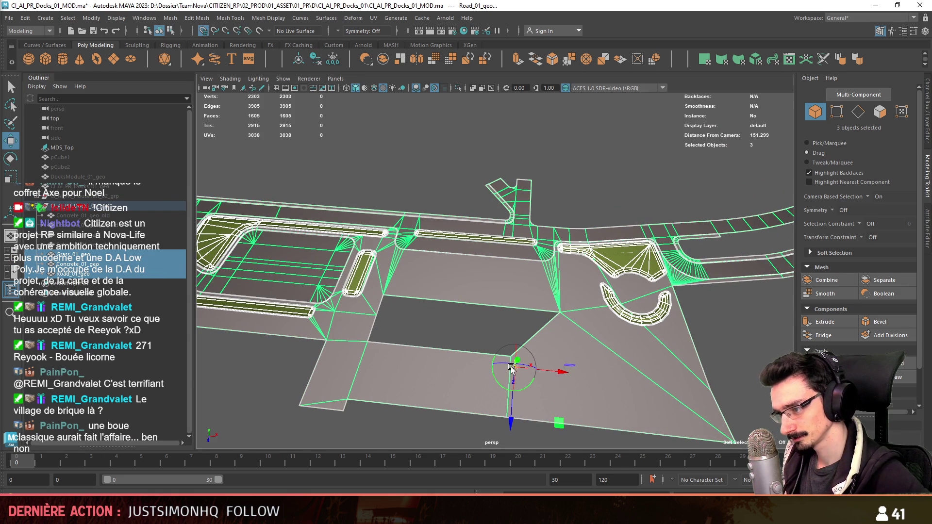
left_click(452, 329)
mouse_move(452, 329)
left_mouse_down("alt")
mouse_move(422, 328)
mouse_move(462, 301)
mouse_move(432, 319)
mouse_move(522, 334)
mouse_move(505, 342)
mouse_move(594, 330)
mouse_move(609, 319)
mouse_move(598, 311)
left_mouse_up("alt")
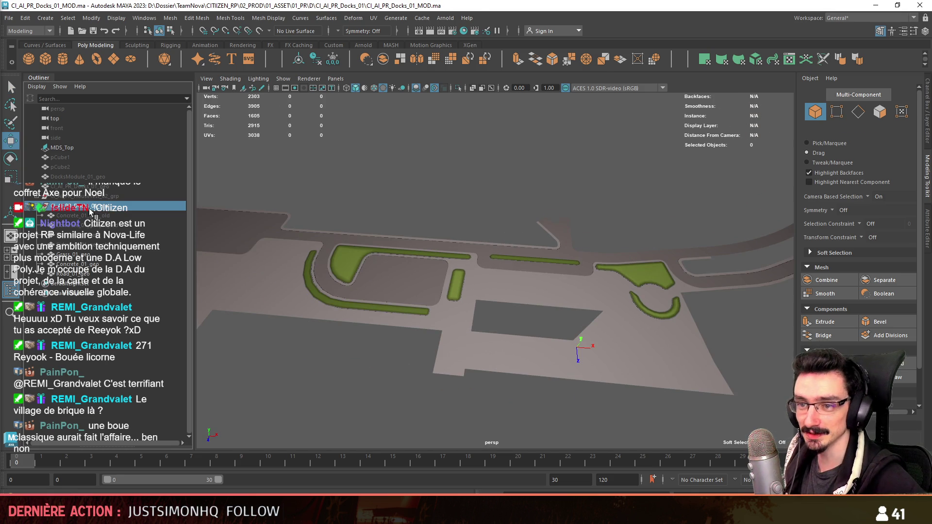
left_click(73, 206)
key("f")
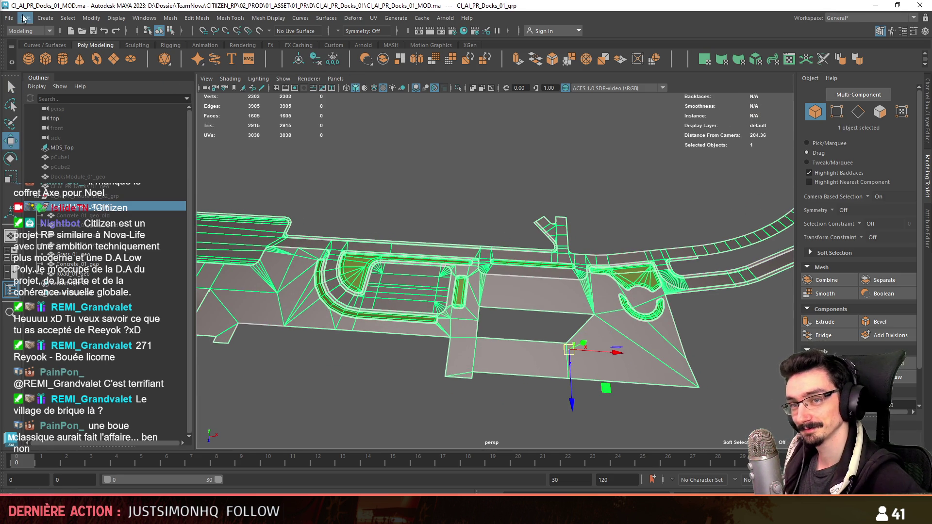
left_click(9, 18)
left_click(58, 150)
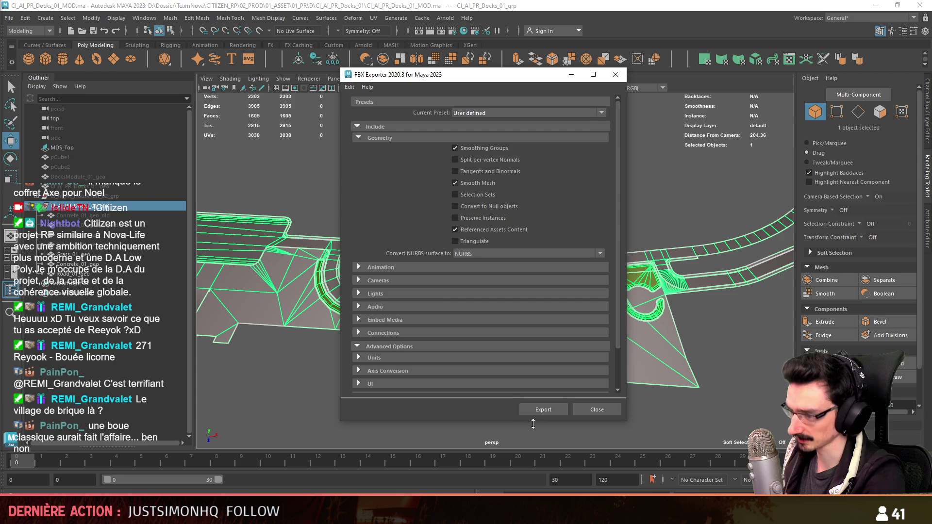
left_click(531, 413)
key("alt+Tab")
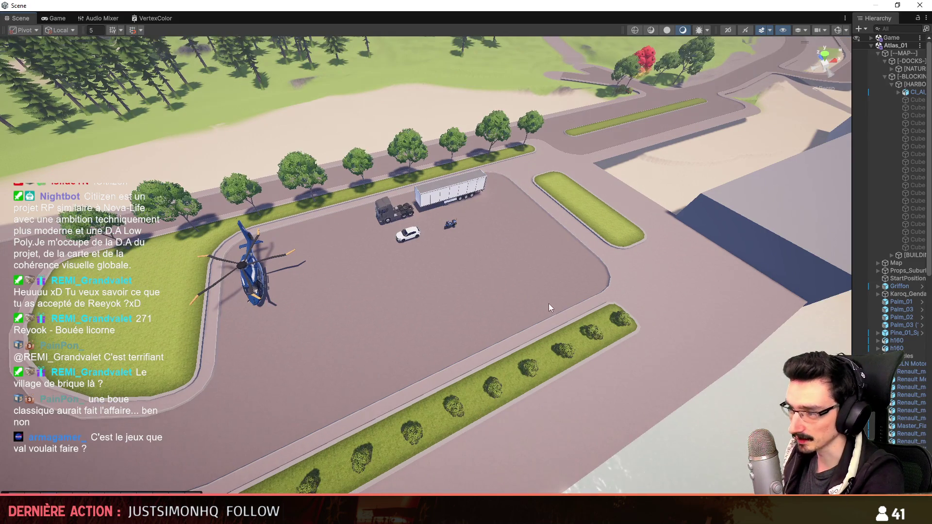
left_click(617, 240)
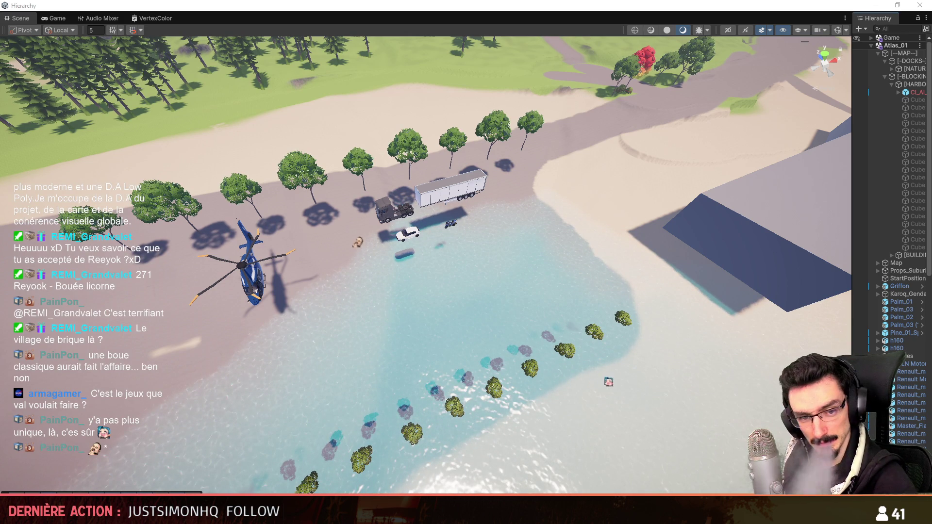
right_click(556, 218)
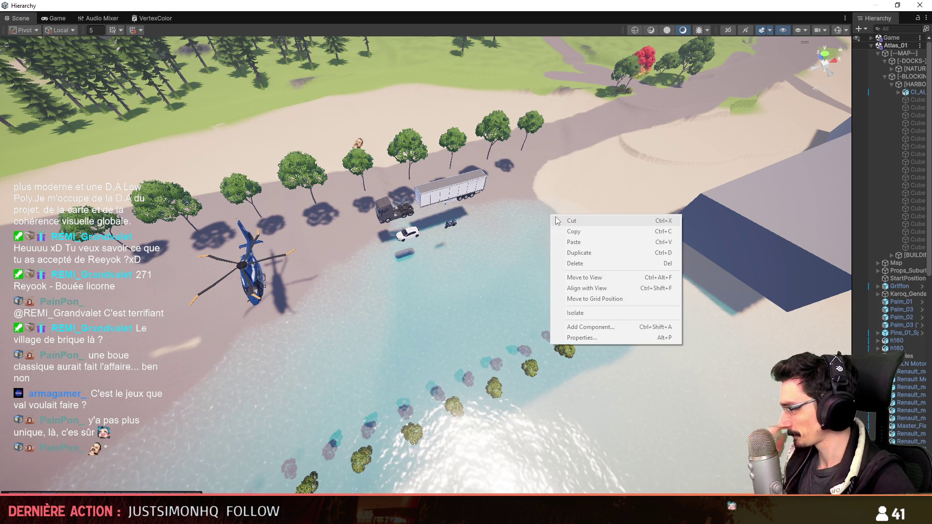
key("Escape")
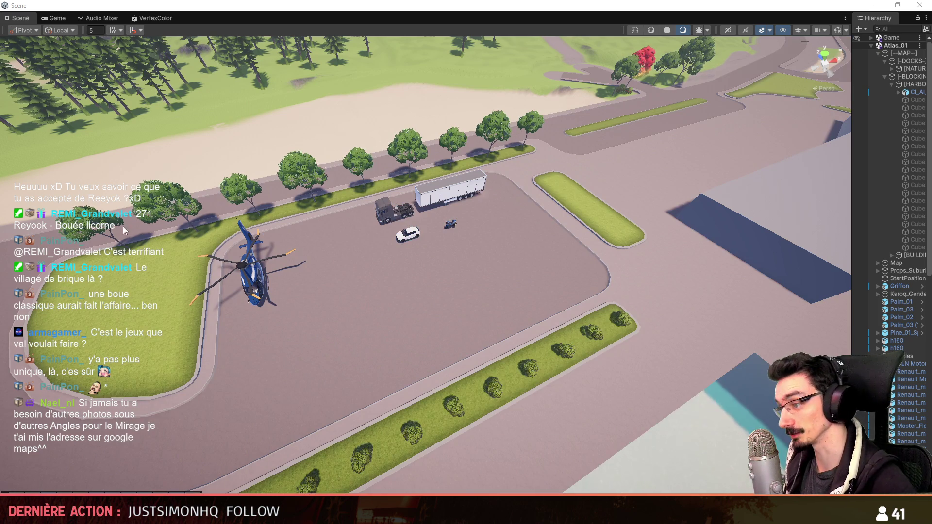
key("w")
mouse_move(125, 231)
right_mouse_down()
mouse_move(375, 245)
mouse_move(649, 298)
mouse_move(632, 319)
mouse_move(554, 287)
mouse_move(515, 223)
mouse_move(371, 242)
mouse_move(383, 272)
mouse_move(532, 302)
mouse_move(486, 325)
mouse_move(500, 335)
mouse_move(466, 311)
mouse_move(581, 327)
mouse_move(585, 337)
mouse_move(558, 343)
mouse_move(599, 345)
right_mouse_up()
scroll(267, 238, "up", 3)
scroll(510, 272, "down", 5)
scroll(554, 287, "down", 2)
scroll(370, 240, "up", 3)
scroll(533, 302, "up", 2)
scroll(485, 325, "down", 4)
scroll(466, 311, "up", 3)
scroll(584, 337, "up", 2)
scroll(592, 345, "up", 1)
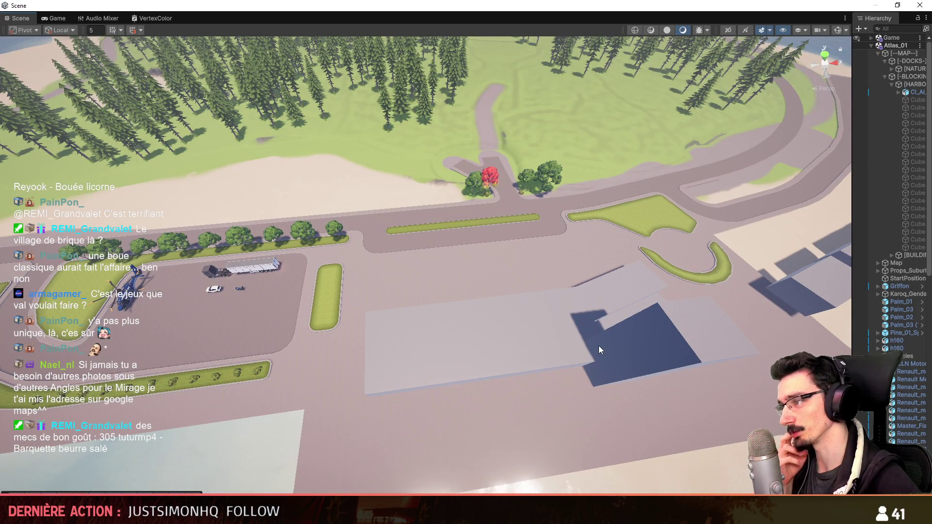
mouse_move(571, 347)
right_mouse_down()
mouse_move(577, 331)
mouse_move(585, 356)
mouse_move(595, 345)
right_mouse_up()
scroll(577, 332, "up", 1)
scroll(581, 344, "up", 2)
scroll(583, 350, "down", 3)
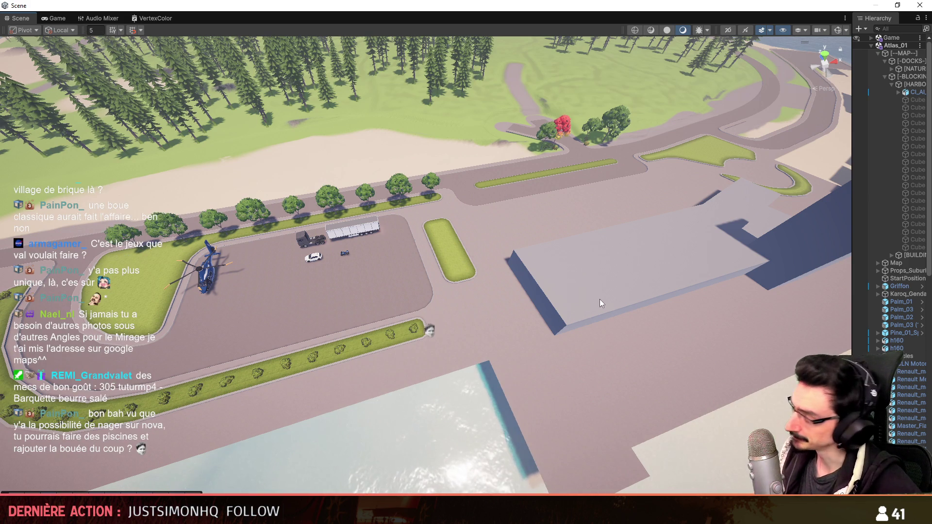
scroll(601, 305, "down", 5)
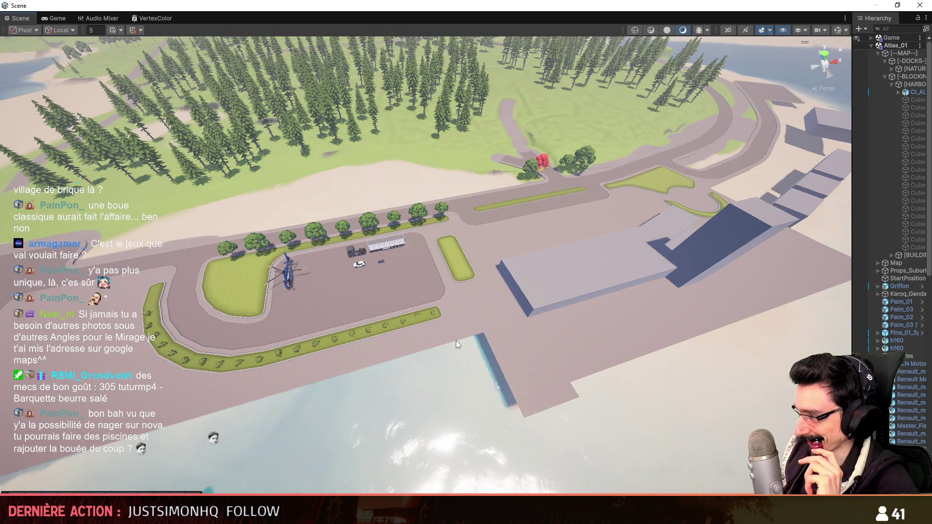
mouse_move(455, 345)
right_mouse_down()
mouse_move(514, 393)
mouse_move(311, 341)
mouse_move(400, 403)
right_mouse_up()
scroll(425, 373, "up", 5)
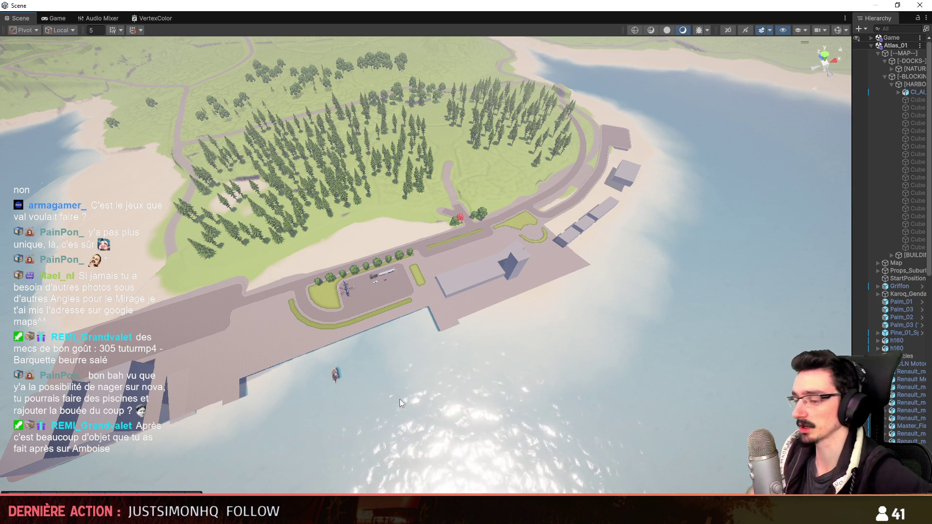
mouse_move(476, 337)
right_mouse_down()
mouse_move(473, 307)
mouse_move(462, 342)
right_mouse_up()
key("w")
scroll(466, 331, "down", 2)
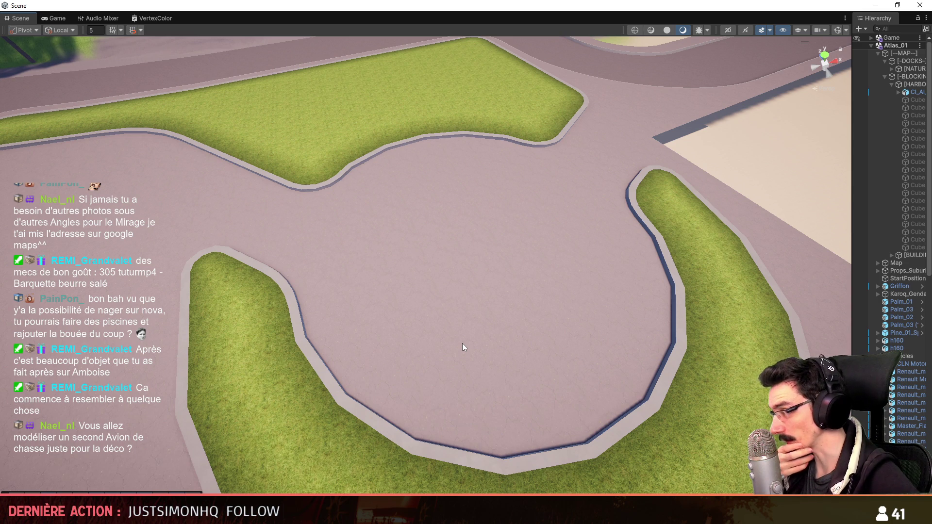
scroll(461, 302, "down", 2)
mouse_move(462, 343)
right_mouse_down()
mouse_move(461, 302)
mouse_move(441, 322)
mouse_move(739, 328)
mouse_move(440, 349)
mouse_move(614, 318)
mouse_move(520, 299)
mouse_move(208, 306)
mouse_move(480, 312)
mouse_move(443, 318)
mouse_move(507, 311)
right_mouse_up()
scroll(485, 339, "down", 3)
scroll(452, 315, "up", 2)
scroll(466, 314, "down", 2)
scroll(480, 312, "up", 2)
scroll(514, 310, "down", 2)
left_click_drag(855, 181, 795, 187)
- Expand the NATURE group under CI_AI_PR_Docks in the Hierarchy and select AN_Bush_2
left_click(879, 91)
key("Left")
key("Left")
key("Left")
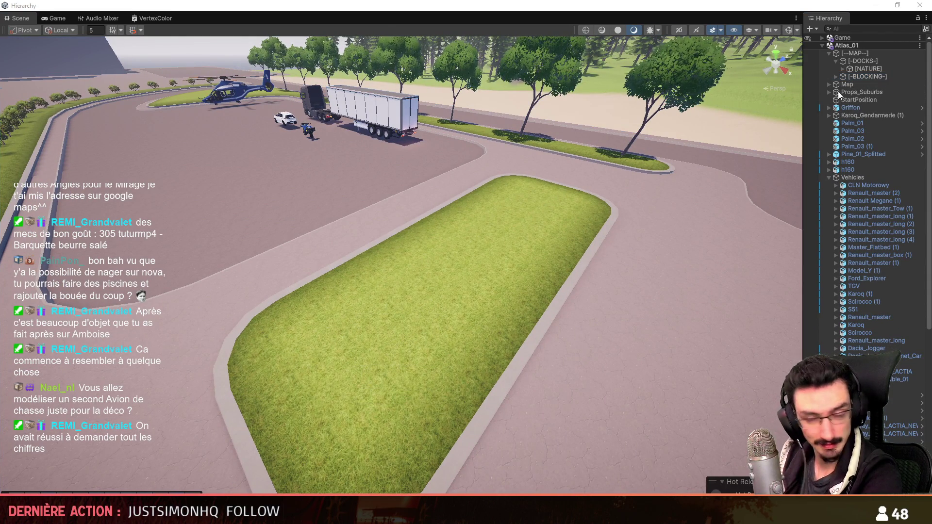
left_click(843, 69)
left_click(873, 146)
key("alt+Tab")
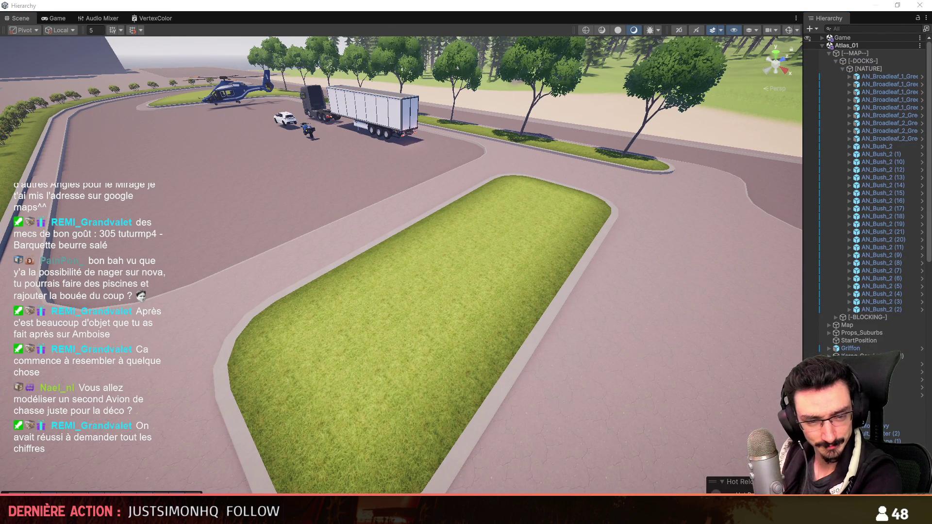
- Delete the pink mushroom from the grass median
right_click_drag(355, 322, 356, 286)
scroll(355, 287, "down", 2)
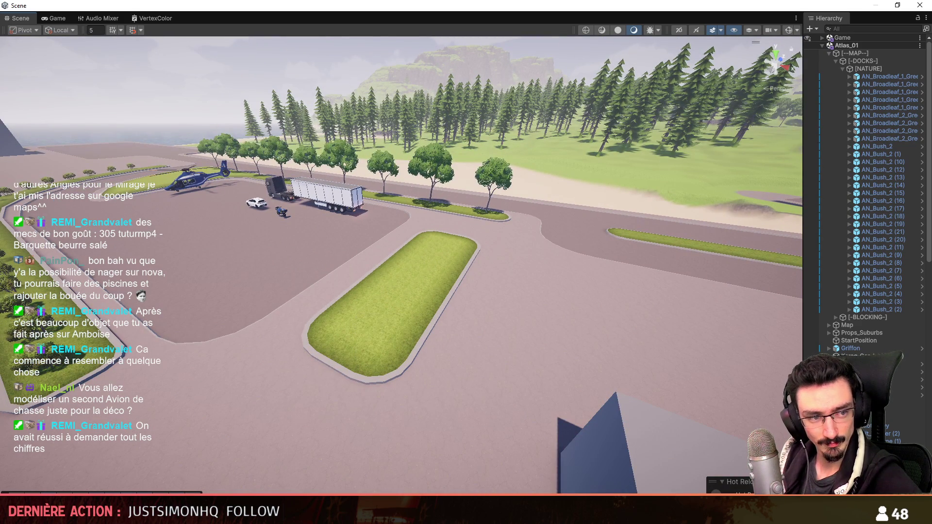
left_click(394, 302)
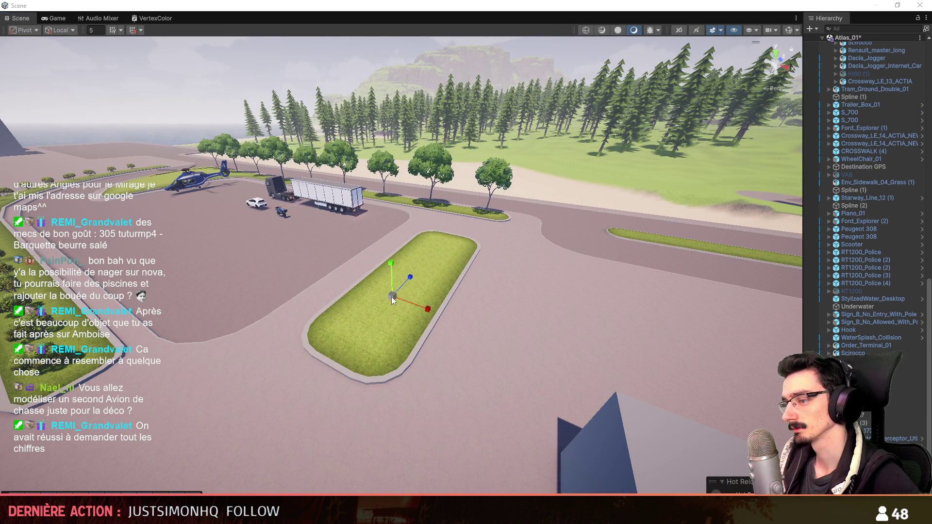
mouse_move(466, 330)
right_mouse_down()
mouse_move(440, 293)
mouse_move(465, 280)
mouse_move(442, 358)
right_mouse_up()
scroll(471, 334, "down", 2)
scroll(461, 323, "down", 2)
key("w")
scroll(443, 360, "down", 3)
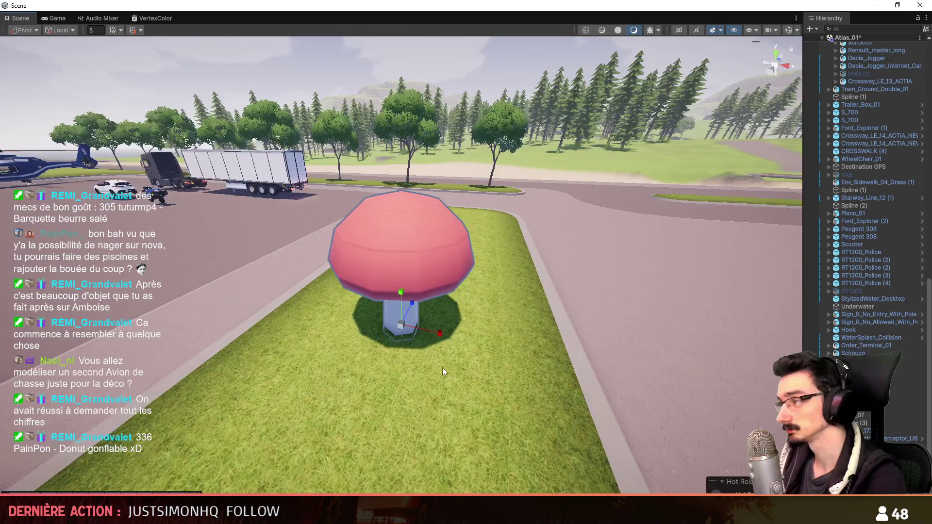
key("Delete")
- Drag a broadleaf tree prefab into the middle of the grass median
scroll(558, 324, "up", 5)
right_click_drag(594, 316, 451, 350)
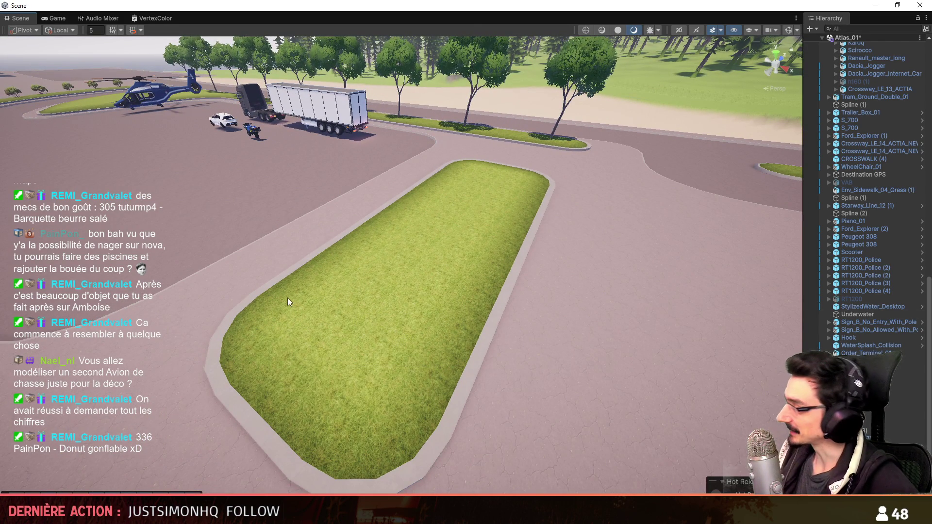
right_click_drag(500, 320, 499, 320)
scroll(500, 320, "down", 5)
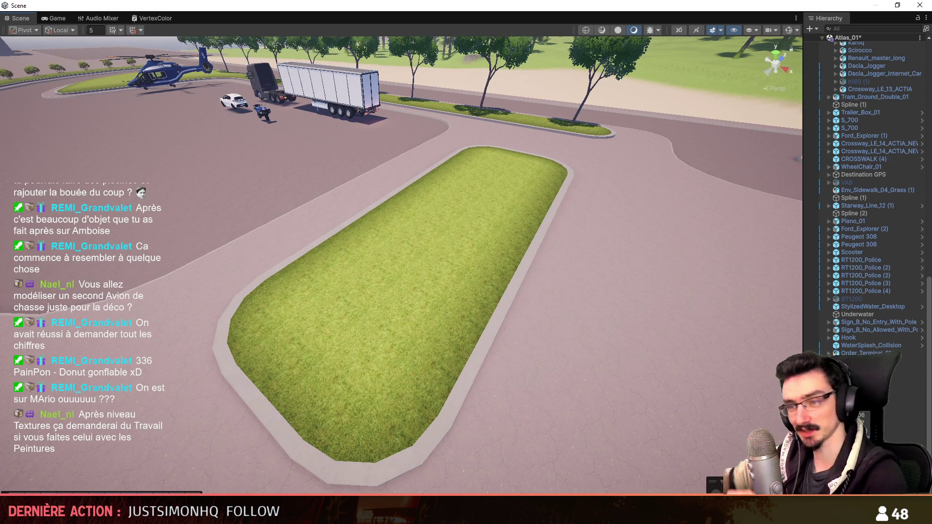
right_click_drag(534, 292, 526, 291)
scroll(526, 291, "up", 3)
mouse_move(0, 241)
left_mouse_down()
mouse_move(477, 237)
mouse_move(467, 242)
left_mouse_up()
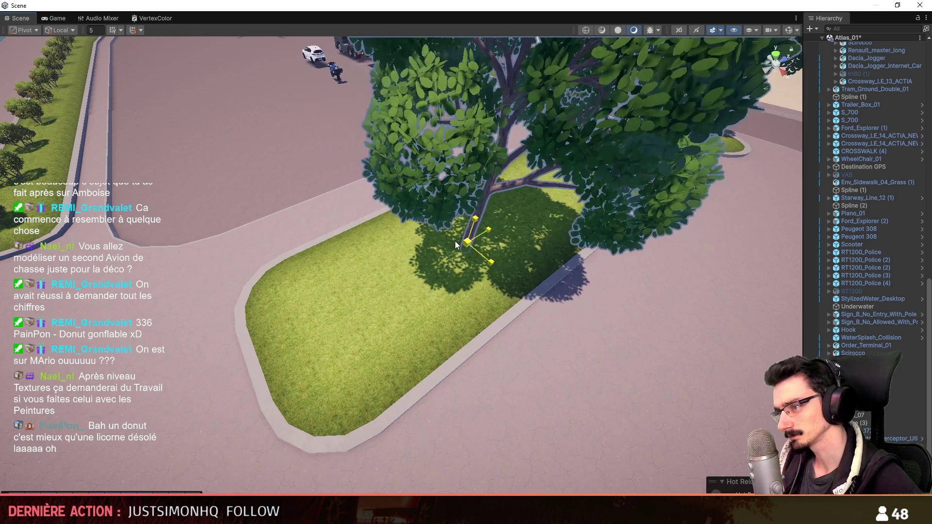
left_click_drag(365, 302, 386, 324, "alt")
right_click_drag(385, 323, 591, 204)
scroll(534, 233, "up", 3)
scroll(864, 185, "up", 8)
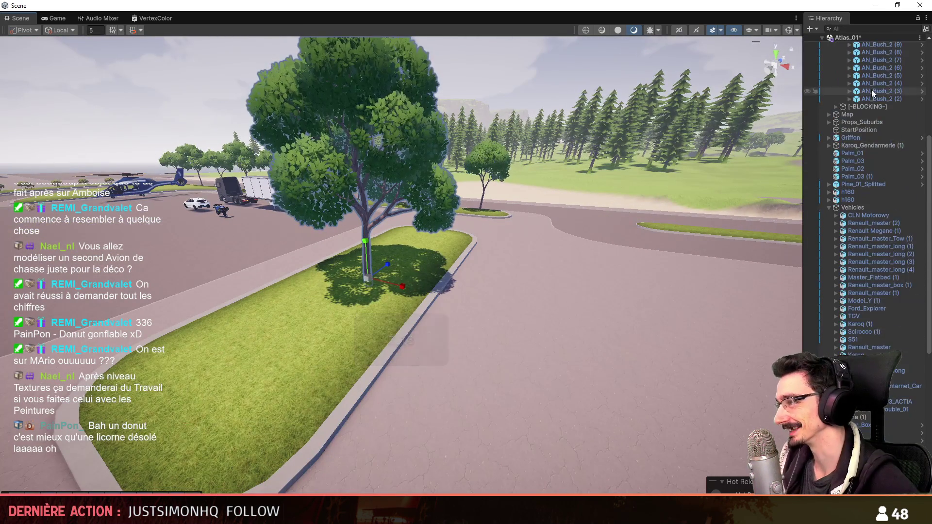
scroll(865, 103, "up", 10)
- Create two empty child objects named [TREE] and [BUSH] under the [NATURE] group
key("f")
left_click(891, 71)
key("alt+shift+n")
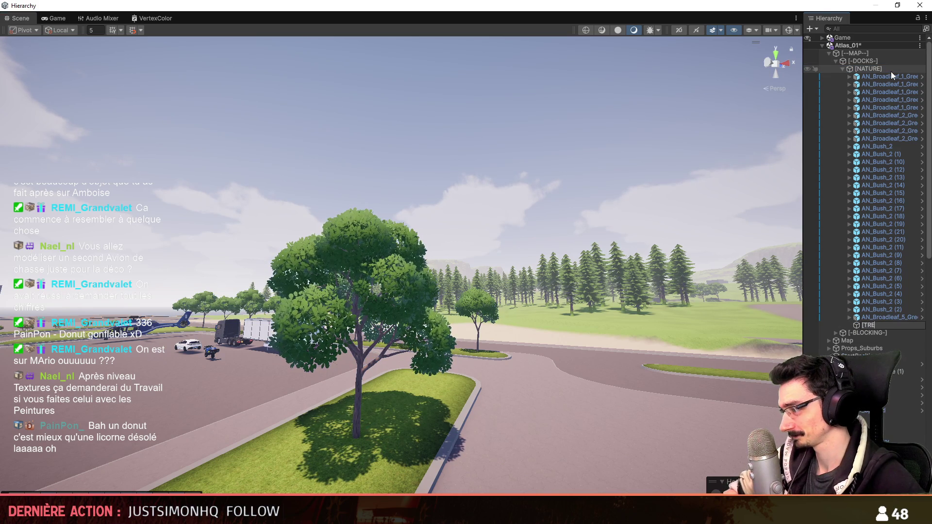
type("[TREE]")
key("Return")
key("ctrl+d")
key("F2")
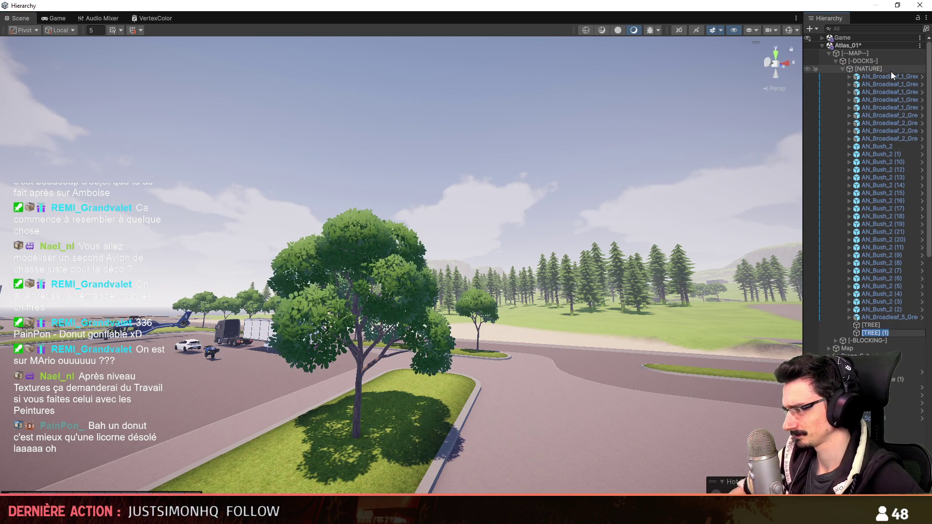
type("[BUSH]")
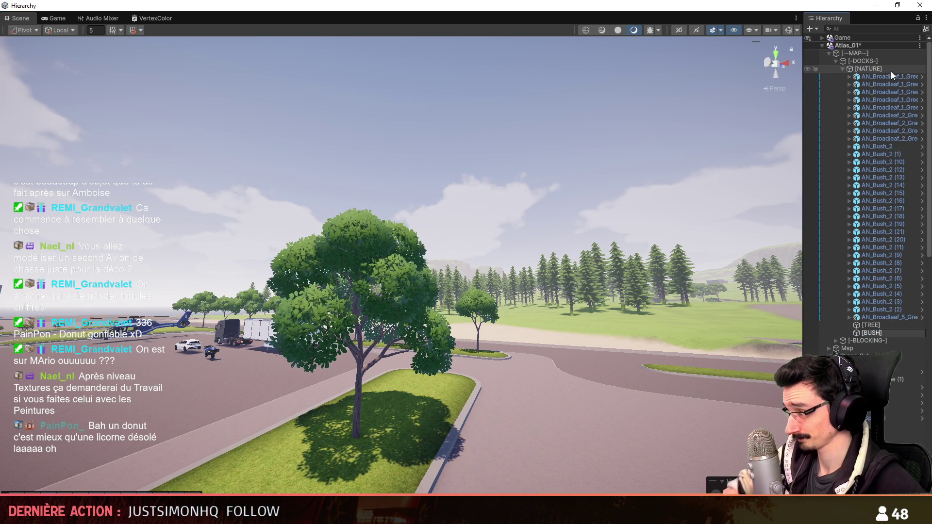
key("Return")
- Move the nine AN_Broadleaf trees into [TREE] and the AN_Bush_2 bushes into [BUSH]
left_click(890, 77)
left_click(902, 141, "shift")
mouse_move(903, 141)
left_mouse_down()
mouse_move(890, 313)
mouse_move(881, 325)
left_mouse_up()
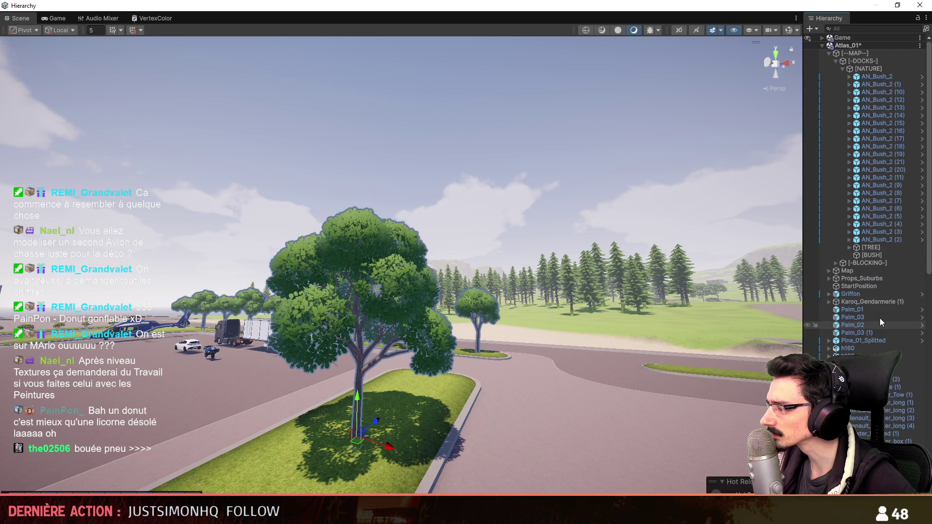
left_click(887, 78)
left_click_drag(877, 255, 877, 254)
right_click_drag(437, 272, 451, 312)
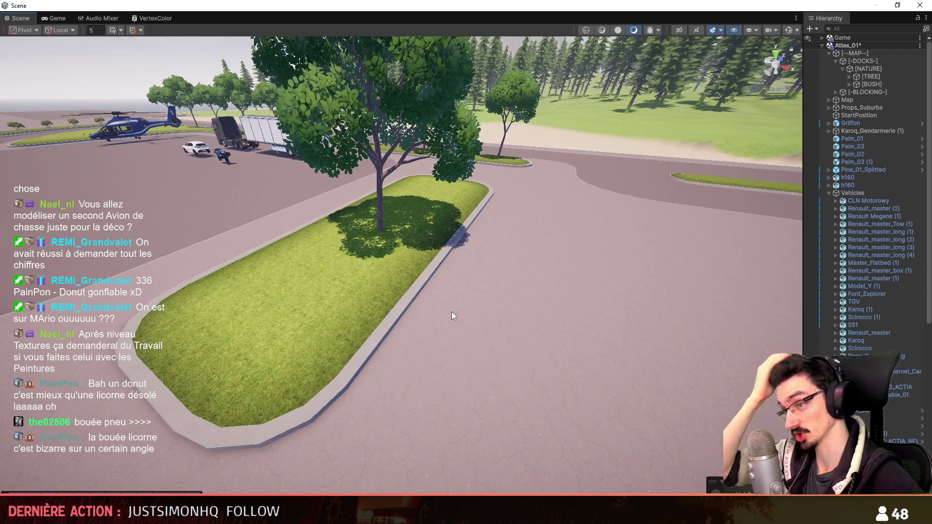
- Select and frame the bush sitting on the grass median
scroll(444, 271, "up", 5)
mouse_move(454, 290)
right_mouse_down()
mouse_move(441, 245)
mouse_move(348, 313)
mouse_move(479, 281)
right_mouse_up()
scroll(441, 244, "down", 3)
scroll(427, 263, "up", 4)
scroll(438, 292, "down", 3)
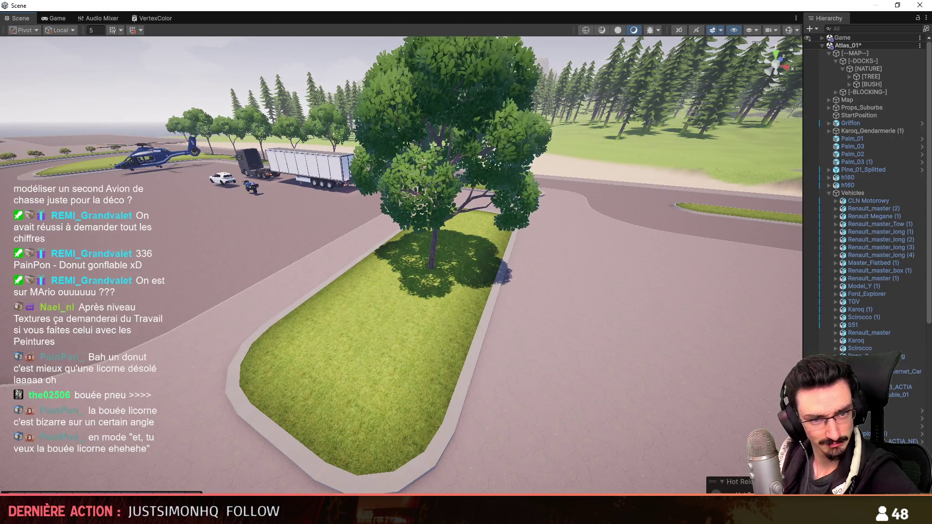
left_click(375, 328)
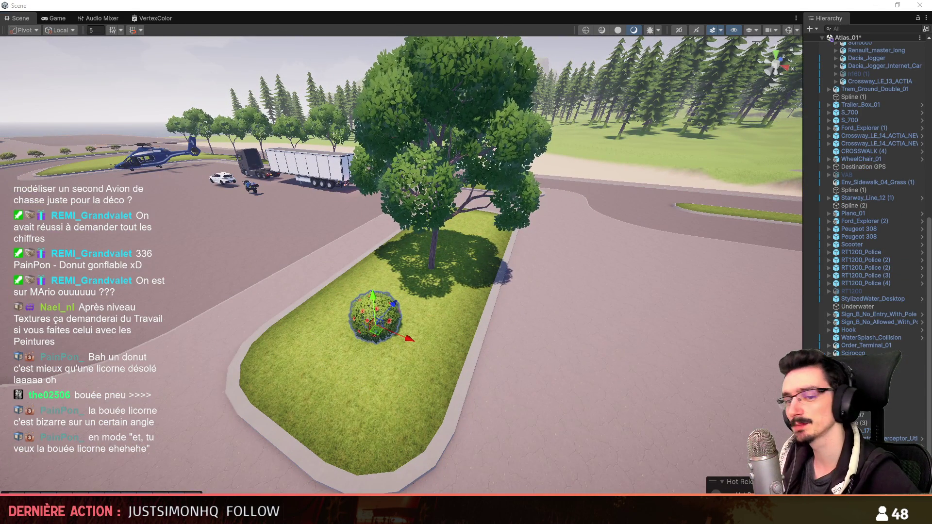
key("f")
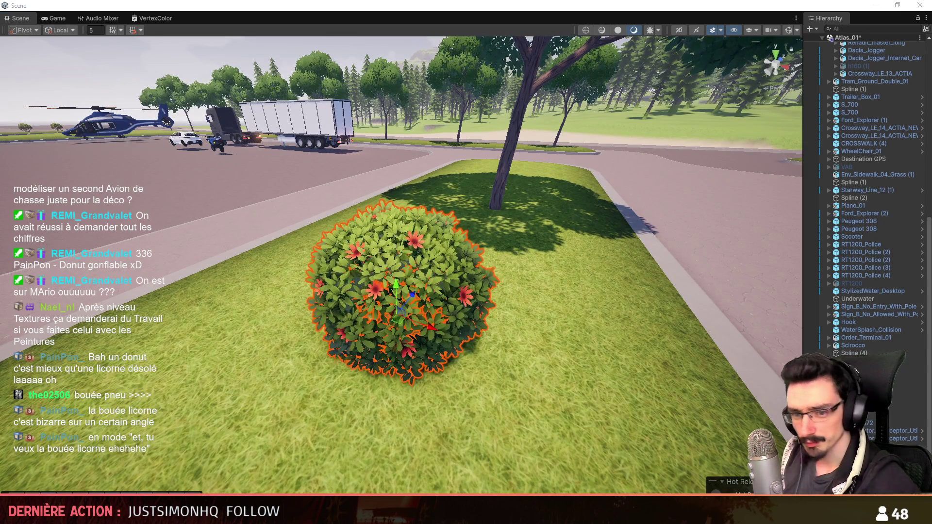
- Try a white-flowered variant of the bush and orbit around it to compare
middle_click_drag(340, 257, 340, 252)
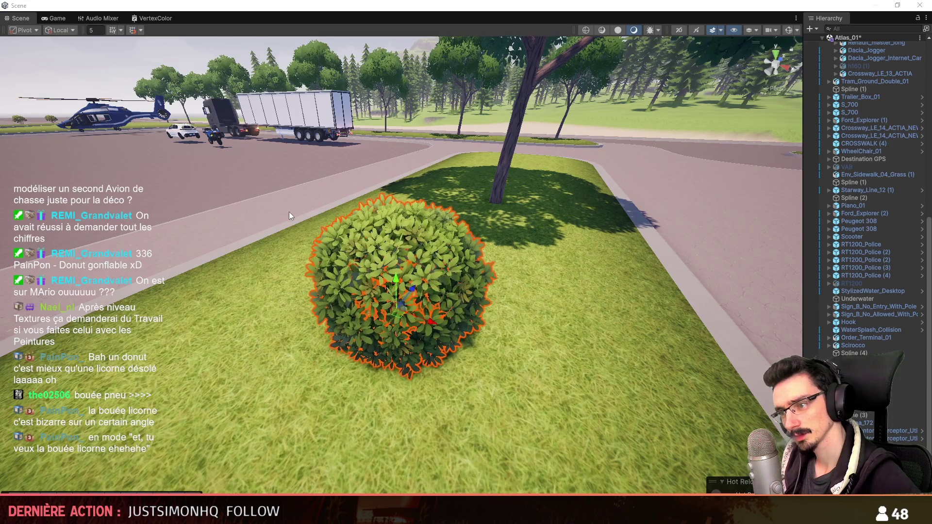
left_click_drag(289, 214, 66, 211, "alt")
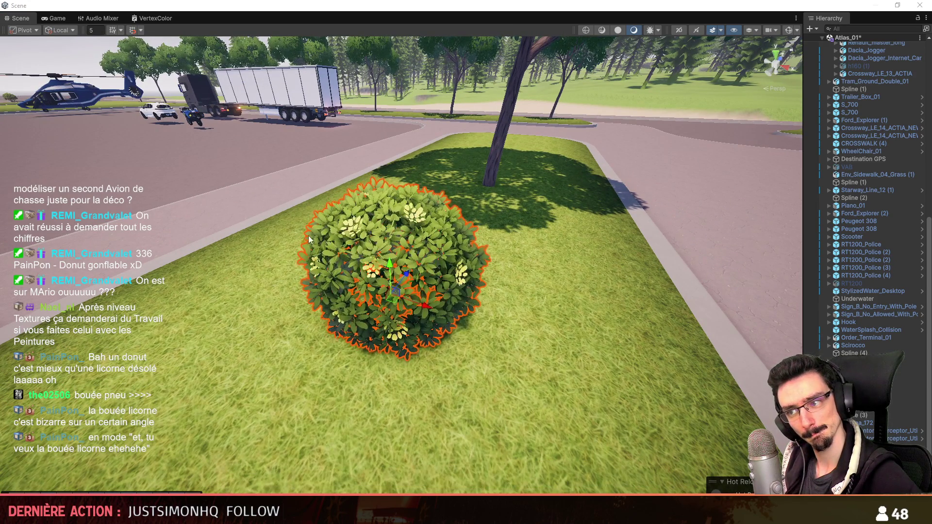
right_click_drag(248, 236, 315, 258)
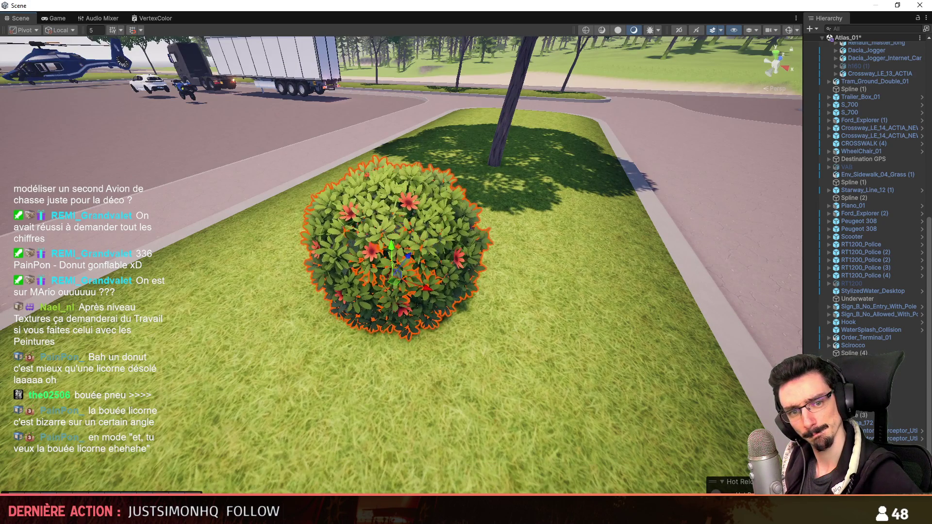
mouse_move(198, 254)
right_mouse_down()
mouse_move(323, 299)
mouse_move(319, 267)
mouse_move(369, 337)
mouse_move(406, 95)
right_mouse_up()
scroll(369, 337, "down", 2)
scroll(369, 337, "up", 4)
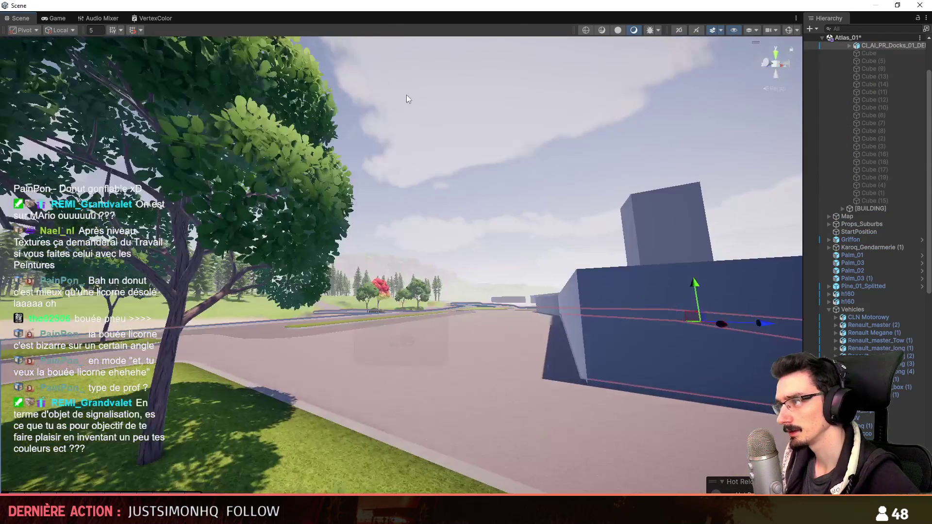
key("f")
right_click_drag(595, 403, 554, 359)
scroll(553, 360, "up", 2)
scroll(908, 224, "up", 10)
- Expand the [BUSH] group and step through AN_Bush_3's LOD0 and LOD1 levels
left_click(874, 84)
key("Right")
key("Down")
mouse_move(398, 304)
right_mouse_down()
mouse_move(462, 292)
mouse_move(486, 277)
mouse_move(471, 304)
mouse_move(461, 301)
right_mouse_up()
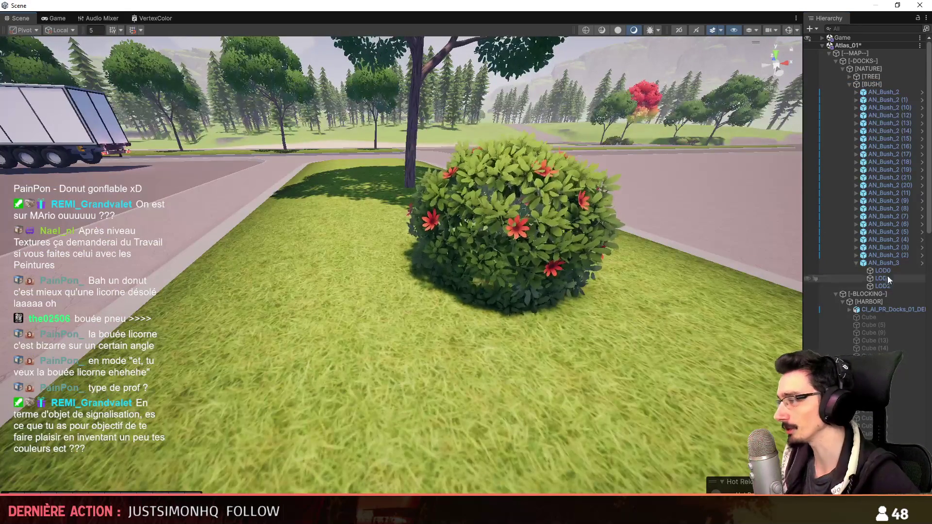
left_click(883, 278)
key("Down")
key("Up")
key("Up")
key("Down")
key("Down")
key("Up")
key("Up")
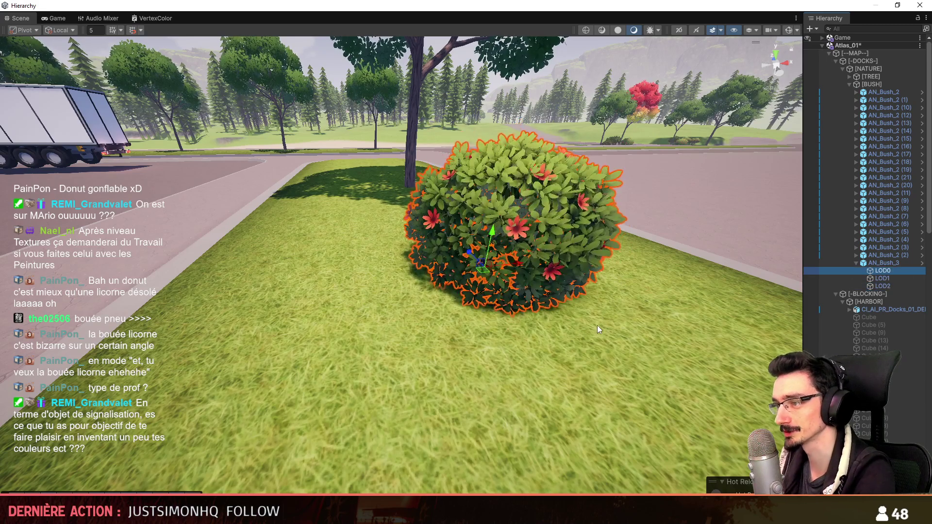
key("Up")
key("Left")
- Fly around to view the AN_Bush_3 bush on the median from above
mouse_move(488, 322)
right_mouse_down()
mouse_move(615, 119)
mouse_move(400, 278)
mouse_move(458, 316)
mouse_move(367, 271)
mouse_move(587, 293)
mouse_move(528, 267)
right_mouse_up()
key("w")
key("s")
scroll(428, 297, "down", 5)
scroll(447, 318, "up", 5)
scroll(476, 281, "down", 3)
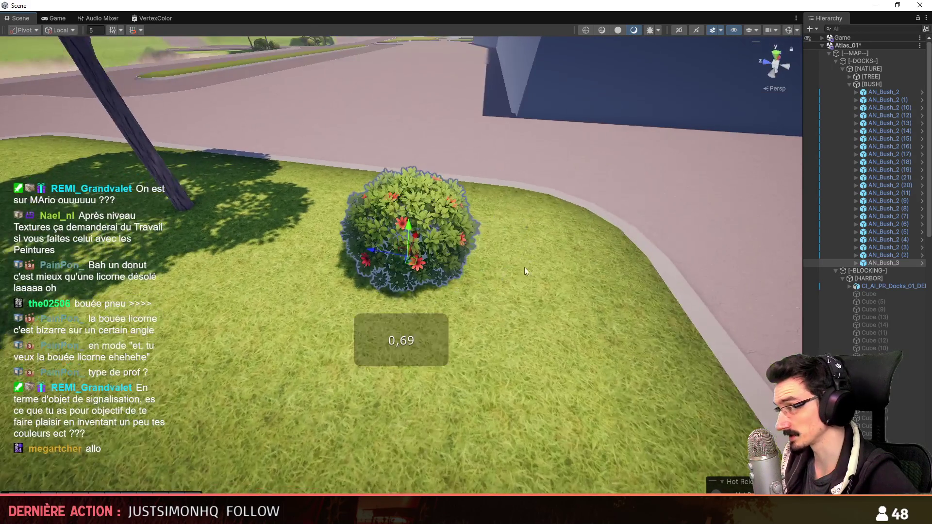
- Place the AN_Bush_3 copies side by side at the lower right end of the lawn
scroll(398, 284, "up", 2)
right_click_drag(400, 300, 395, 267)
left_click_drag(395, 267, 454, 343)
mouse_move(556, 363)
right_mouse_down()
mouse_move(545, 322)
mouse_move(379, 262)
mouse_move(329, 231)
mouse_move(340, 237)
right_mouse_up()
right_click_drag(427, 287, 356, 284)
scroll(389, 284, "up", 2)
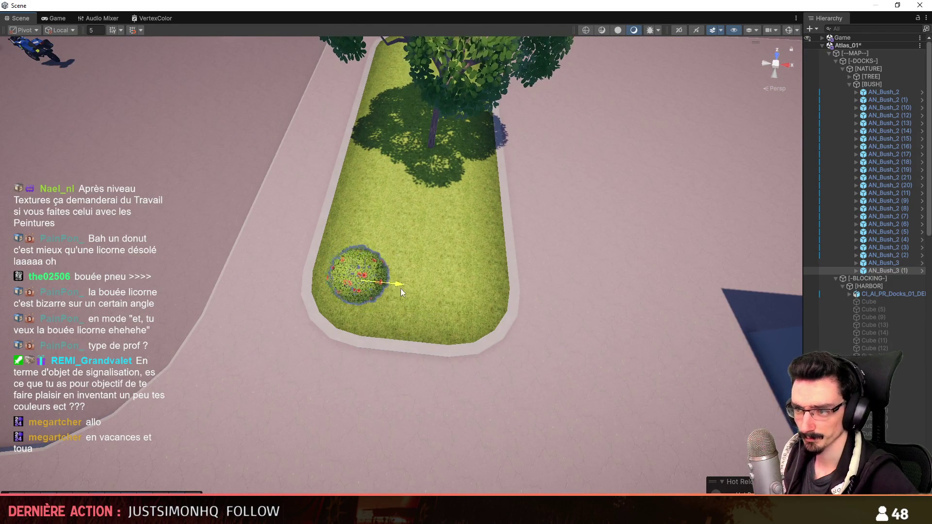
left_click_drag(393, 285, 491, 302)
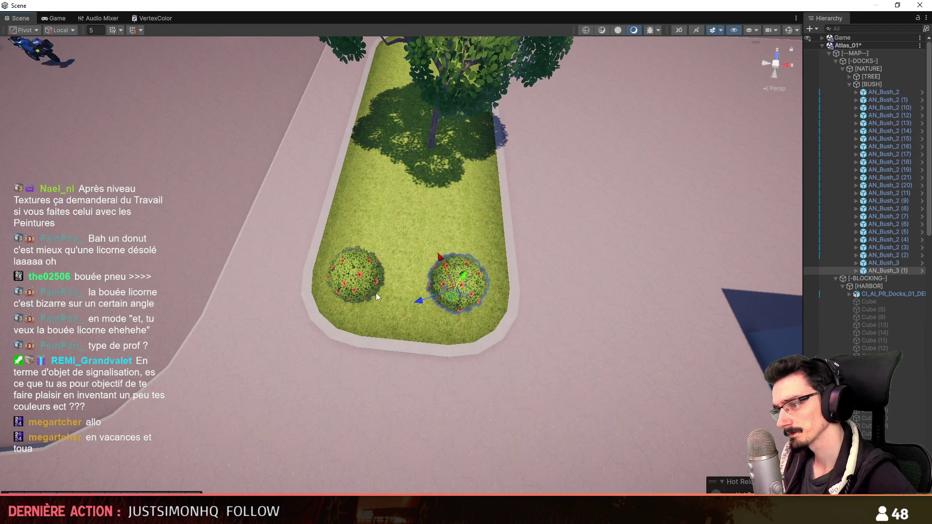
- Fly over the docks and pine forest to review the placed bushes
scroll(481, 314, "up", 2)
right_click_drag(632, 342, 332, 285)
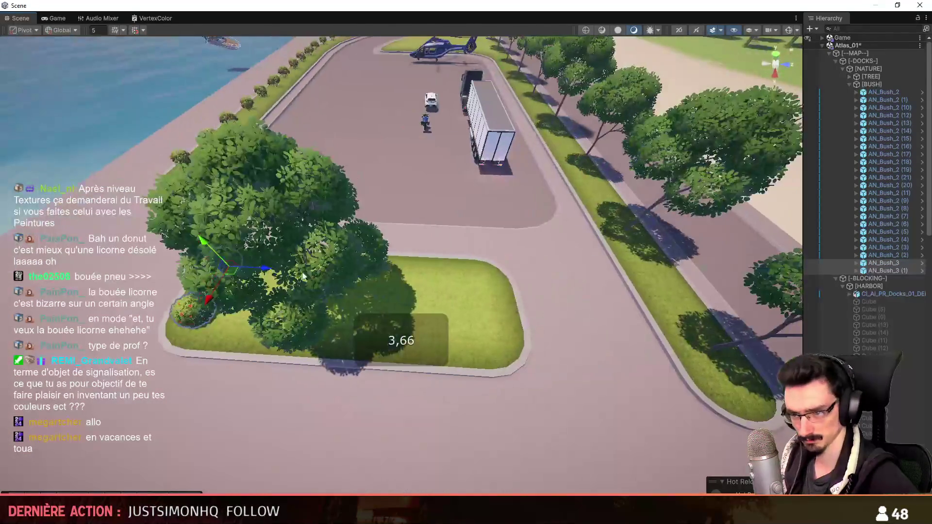
mouse_move(518, 322)
right_mouse_down()
mouse_move(586, 345)
mouse_move(387, 282)
right_mouse_up()
scroll(486, 316, "down", 3)
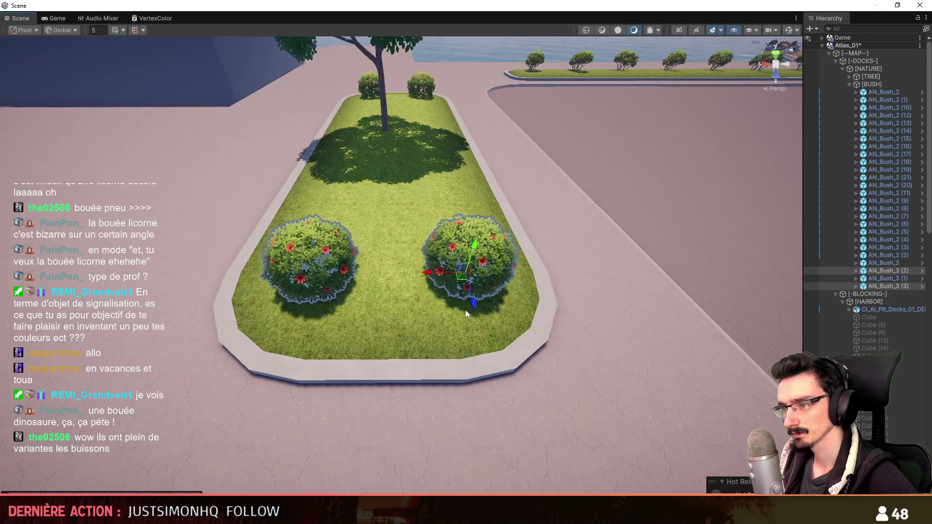
mouse_move(290, 285)
right_mouse_down()
mouse_move(783, 92)
mouse_move(427, 104)
mouse_move(559, 209)
mouse_move(624, 215)
mouse_move(610, 266)
mouse_move(489, 321)
mouse_move(515, 271)
mouse_move(476, 313)
right_mouse_up()
scroll(624, 215, "up", 5)
scroll(616, 238, "up", 4)
scroll(508, 310, "down", 3)
scroll(495, 308, "down", 3)
scroll(514, 275, "up", 5)
scroll(516, 275, "down", 4)
scroll(515, 275, "up", 4)
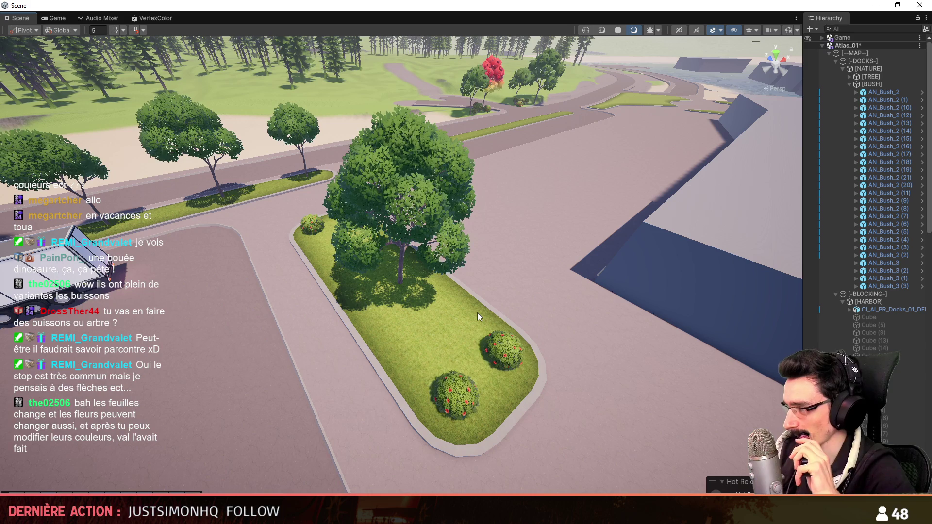
mouse_move(465, 336)
right_mouse_down()
mouse_move(465, 350)
mouse_move(392, 304)
right_mouse_up()
scroll(465, 350, "up", 5)
key("w")
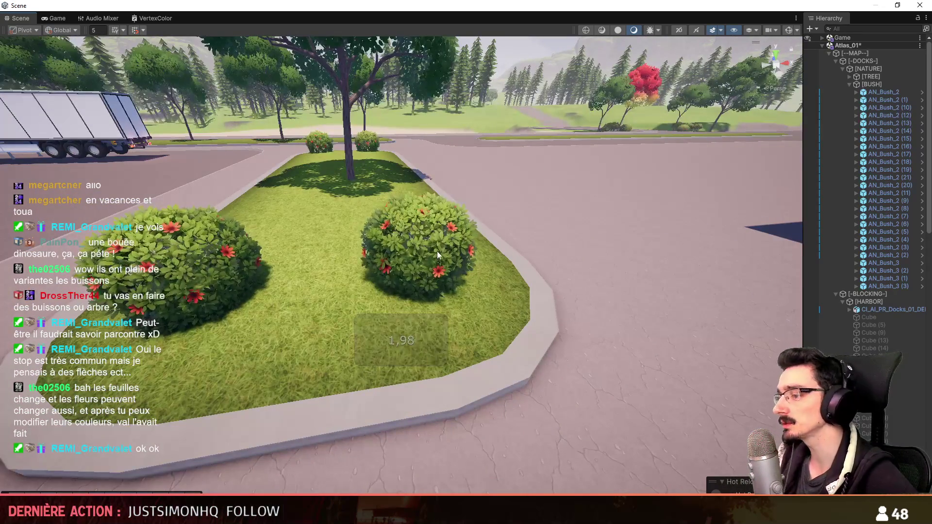
left_click(437, 251)
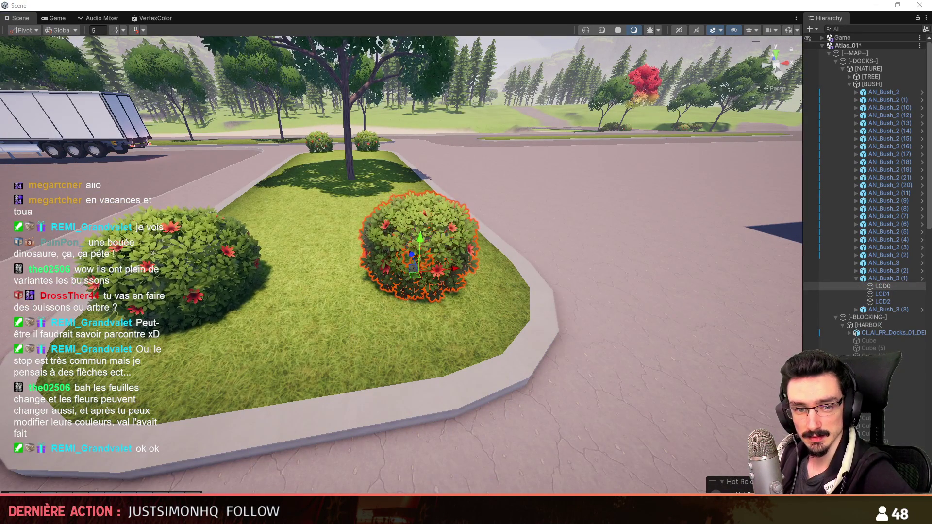
left_click_drag(238, 253, 381, 261, "alt")
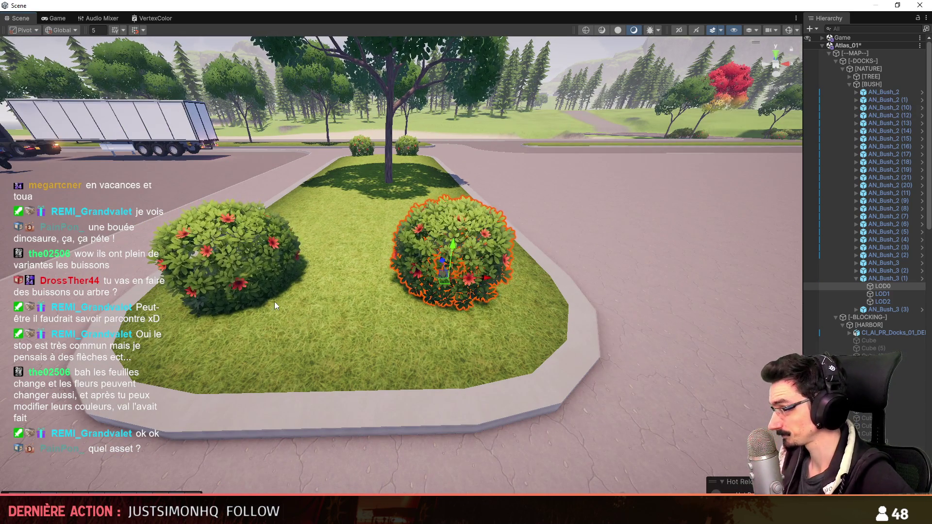
left_click_drag(299, 316, 540, 312, "alt")
mouse_move(540, 311)
right_mouse_down()
mouse_move(562, 323)
mouse_move(395, 339)
mouse_move(402, 322)
mouse_move(401, 330)
mouse_move(413, 323)
right_mouse_up()
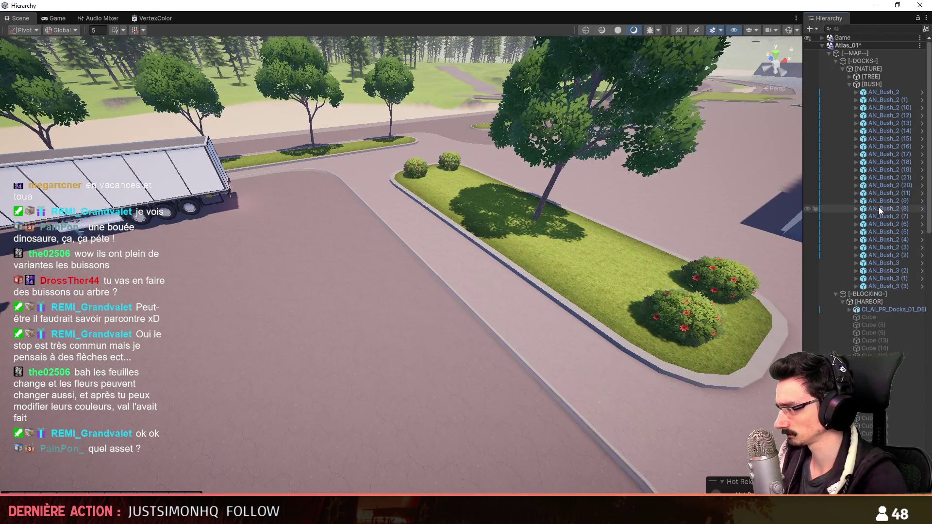
- Collapse the [BUSH] group and pull the view back over the planter
left_click(872, 84)
key("Left")
mouse_move(494, 333)
right_mouse_down()
mouse_move(389, 163)
mouse_move(489, 354)
mouse_move(443, 174)
mouse_move(524, 202)
mouse_move(432, 327)
mouse_move(559, 263)
mouse_move(583, 285)
right_mouse_up()
scroll(470, 304, "down", 3)
scroll(470, 304, "up", 5)
scroll(433, 327, "down", 2)
scroll(566, 269, "up", 2)
- Select and frame the tree in the planter, checking it from a low side angle
left_click(314, 233)
right_click_drag(314, 233, 237, 304)
scroll(237, 304, "up", 3)
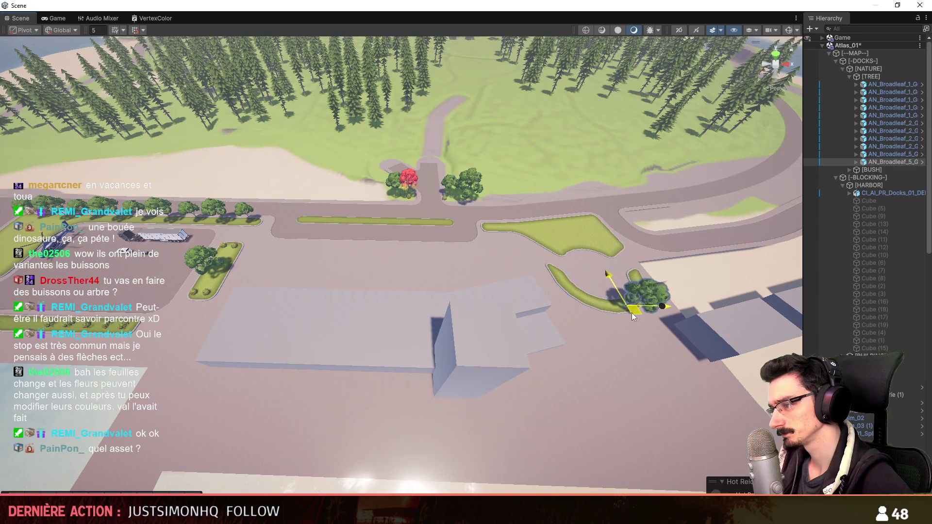
key("f")
scroll(460, 316, "up", 2)
mouse_move(601, 316)
right_mouse_down()
mouse_move(460, 317)
mouse_move(436, 300)
mouse_move(456, 382)
mouse_move(398, 372)
right_mouse_up()
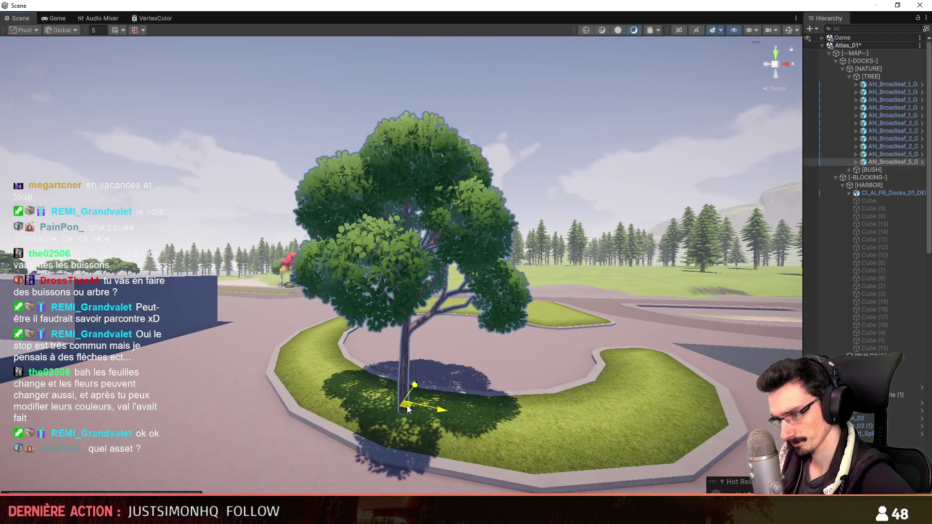
mouse_move(454, 238)
right_mouse_down()
mouse_move(442, 241)
mouse_move(453, 218)
right_mouse_up()
right_click_drag(535, 235, 305, 266)
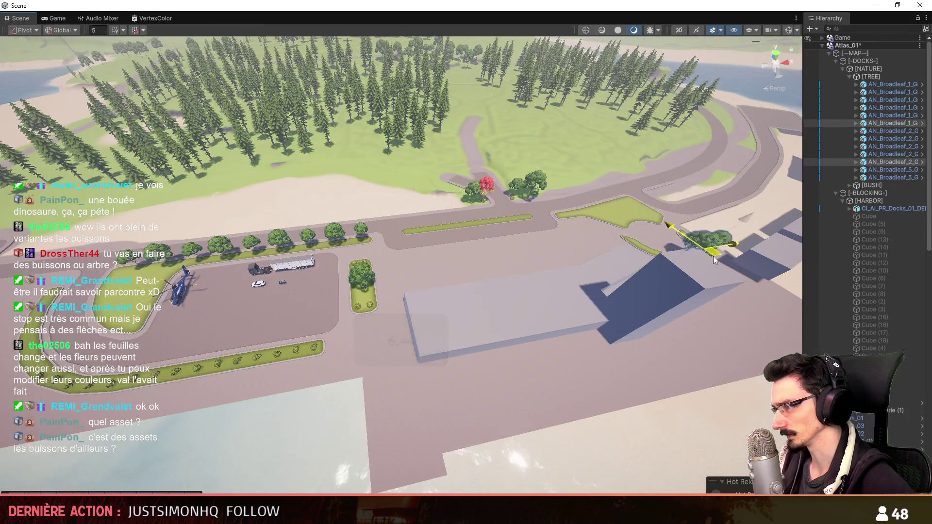
- Slide the bushes onto the planter and reposition the tree further back across it
key("f")
right_click_drag(421, 334, 513, 367)
key("a")
mouse_move(485, 369)
left_mouse_down()
mouse_move(573, 403)
mouse_move(491, 298)
left_mouse_up()
mouse_move(491, 299)
right_mouse_down()
mouse_move(438, 381)
mouse_move(307, 238)
right_mouse_up()
left_click_drag(291, 298, 301, 287)
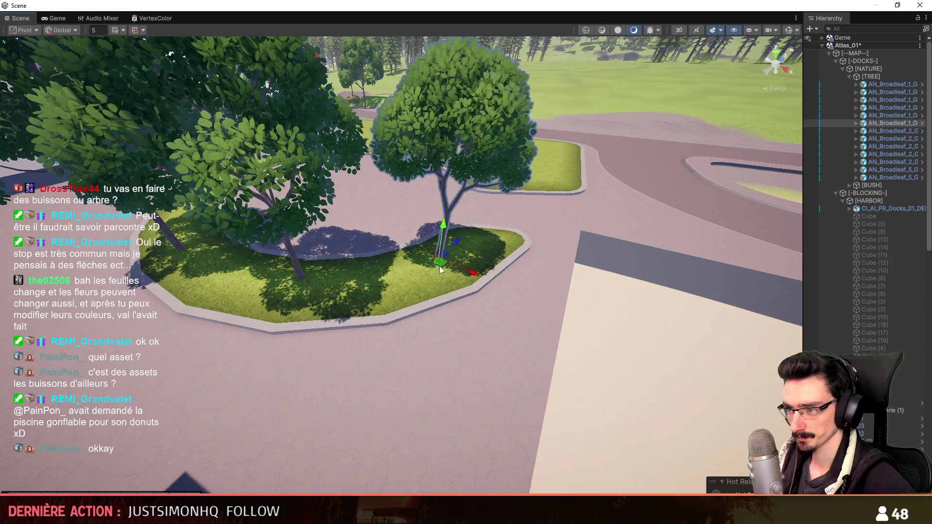
left_click_drag(441, 270, 456, 261)
left_click_drag(297, 283, 314, 290)
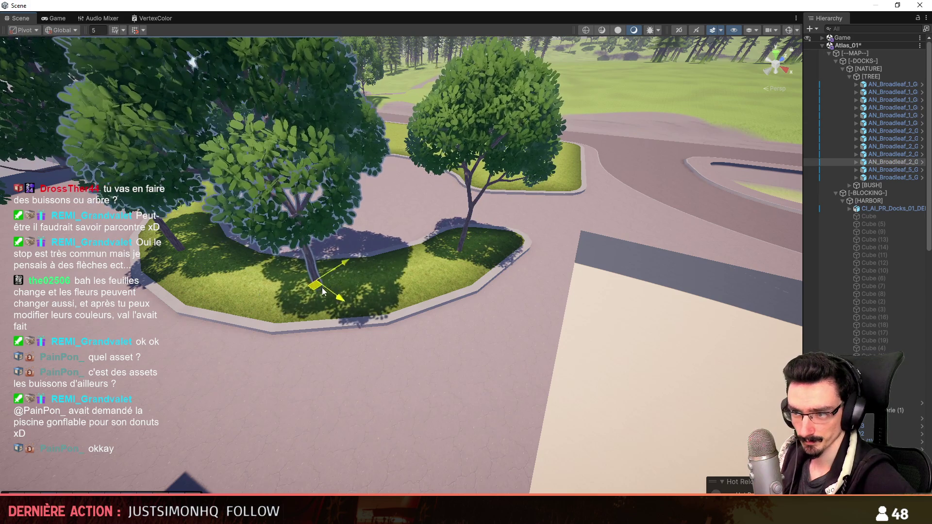
mouse_move(461, 244)
right_mouse_down()
mouse_move(486, 262)
mouse_move(571, 268)
right_mouse_up()
- Duplicate the tree and move the copy left on the planter
key("ctrl+d")
left_click_drag(444, 279, 429, 285)
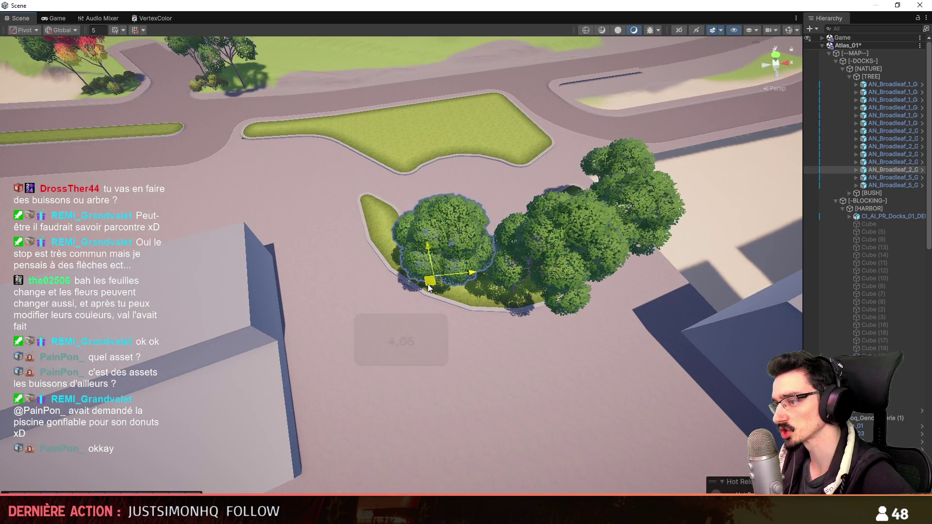
right_click_drag(424, 329, 380, 306)
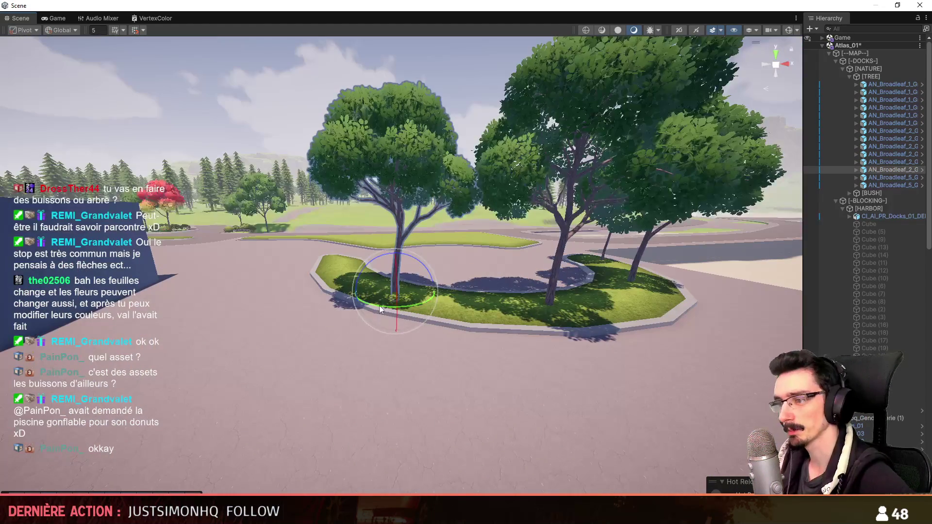
mouse_move(479, 293)
right_mouse_down()
mouse_move(555, 234)
mouse_move(476, 293)
mouse_move(532, 269)
right_mouse_up()
- Duplicate the right-hand tree and move the copy up-left on the planter
left_click(555, 234)
key("ctrl+d")
mouse_move(531, 269)
left_mouse_down()
mouse_move(320, 265)
mouse_move(313, 278)
left_mouse_up()
mouse_move(312, 278)
right_mouse_down()
mouse_move(457, 314)
mouse_move(430, 333)
mouse_move(413, 279)
mouse_move(549, 288)
mouse_move(462, 340)
mouse_move(331, 393)
right_mouse_up()
scroll(423, 301, "down", 3)
scroll(399, 369, "up", 3)
scroll(335, 395, "up", 3)
scroll(331, 395, "down", 2)
- Add the middle and right trees to the selection and fly closer over them
left_click(454, 262, "ctrl")
left_click(534, 247, "ctrl")
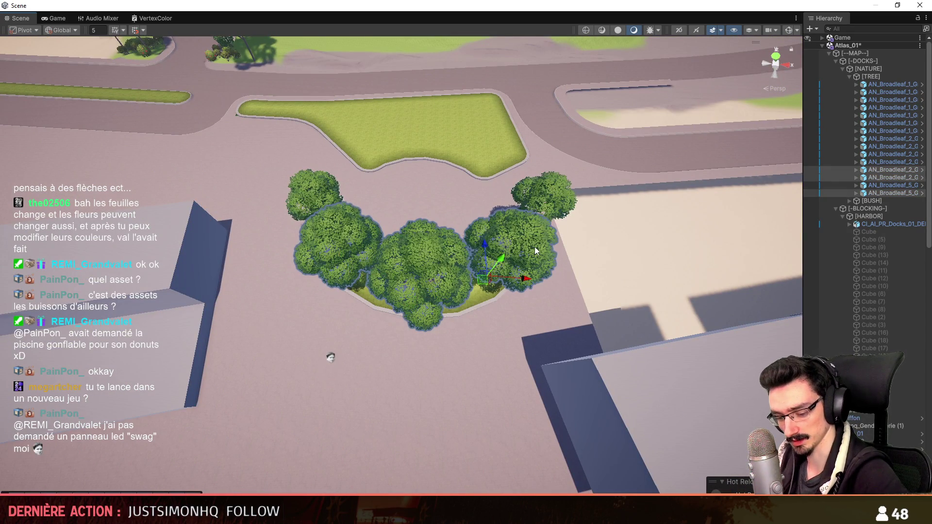
scroll(472, 324, "down", 2)
mouse_move(472, 324)
right_mouse_down()
mouse_move(424, 109)
mouse_move(403, 171)
mouse_move(393, 301)
mouse_move(426, 252)
right_mouse_up()
scroll(472, 324, "up", 1)
scroll(472, 324, "down", 2)
scroll(397, 295, "down", 2)
scroll(397, 294, "down", 2)
scroll(397, 295, "up", 2)
scroll(395, 296, "up", 2)
scroll(392, 301, "up", 3)
- Select the centre tree and bring the view in close to the trees
left_click(396, 297)
right_click(421, 297)
mouse_move(421, 297)
right_mouse_down()
mouse_move(292, 229)
mouse_move(390, 379)
mouse_move(428, 368)
right_mouse_up()
scroll(369, 335, "up", 4)
scroll(408, 372, "up", 4)
- Save the Atlas_01 scene with Ctrl+S
key("ctrl+s")
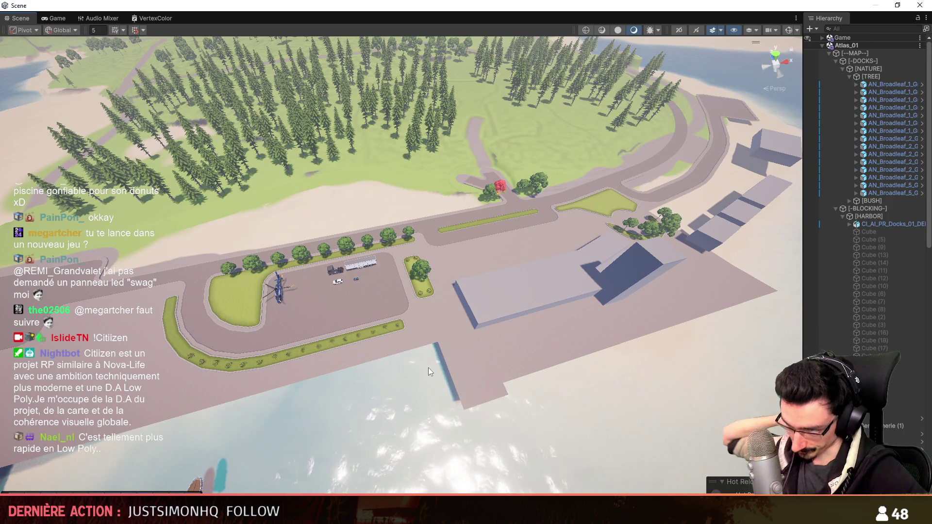
mouse_move(429, 368)
right_mouse_down()
mouse_move(426, 322)
mouse_move(403, 299)
mouse_move(476, 304)
right_mouse_up()
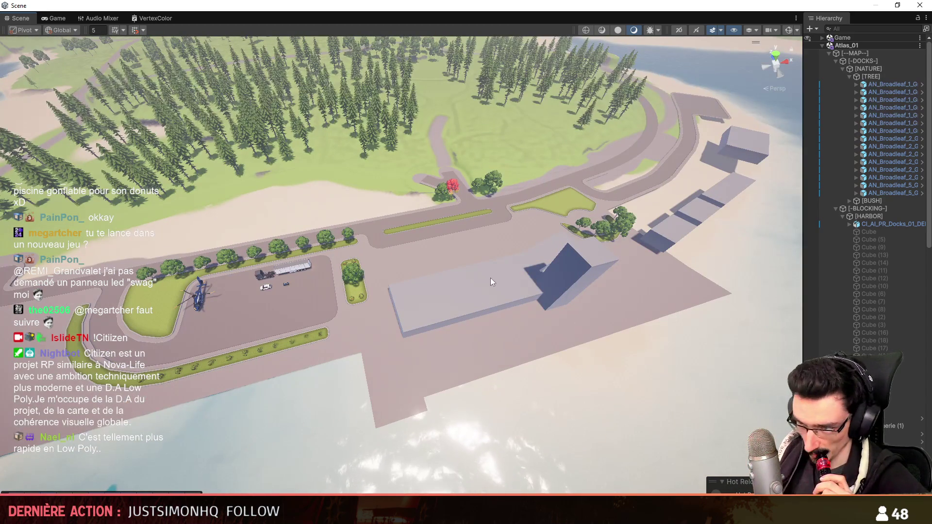
mouse_move(605, 233)
right_mouse_down()
mouse_move(491, 304)
mouse_move(440, 364)
mouse_move(454, 337)
mouse_move(345, 248)
mouse_move(449, 288)
mouse_move(613, 405)
mouse_move(452, 295)
right_mouse_up()
scroll(440, 363, "up", 1)
- Fly over the harbour and down among the planter's trees to review the scene
key("w")
scroll(417, 316, "down", 5)
scroll(371, 257, "down", 5)
scroll(423, 278, "up", 3)
scroll(559, 368, "up", 1)
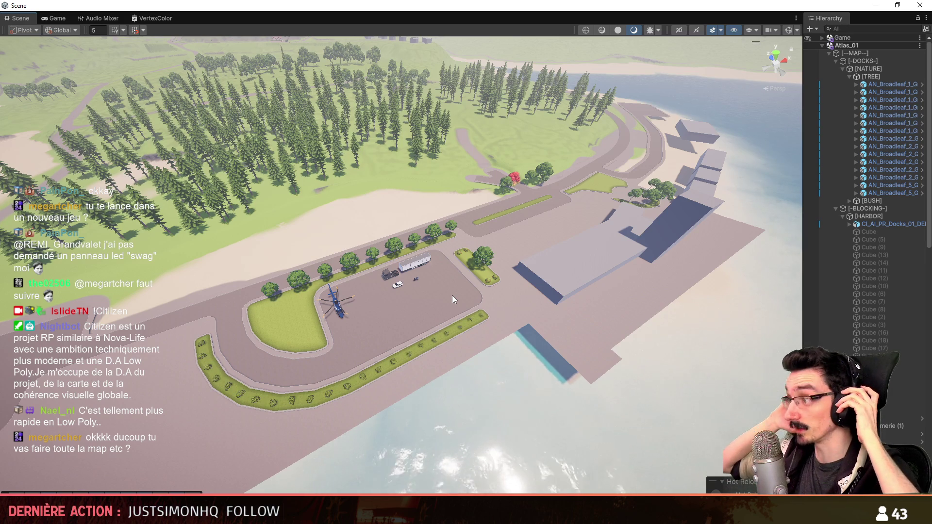
mouse_move(464, 285)
right_mouse_down()
mouse_move(456, 345)
mouse_move(428, 325)
mouse_move(354, 309)
mouse_move(462, 312)
mouse_move(462, 288)
mouse_move(433, 287)
mouse_move(319, 351)
mouse_move(474, 383)
mouse_move(386, 381)
right_mouse_up()
scroll(437, 335, "up", 2)
key("w")
scroll(379, 311, "down", 4)
scroll(459, 314, "down", 2)
key("w")
scroll(439, 287, "down", 2)
key("s")
scroll(358, 359, "up", 3)
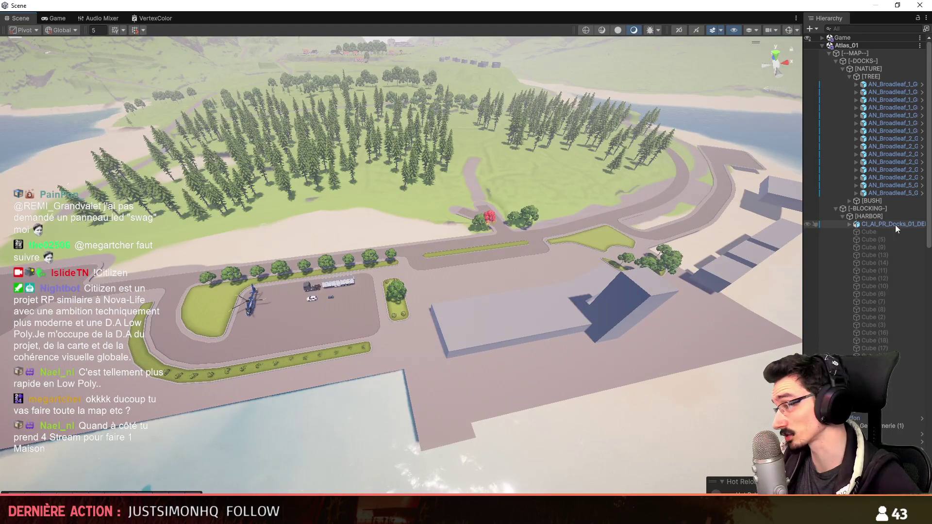
scroll(874, 195, "down", 3)
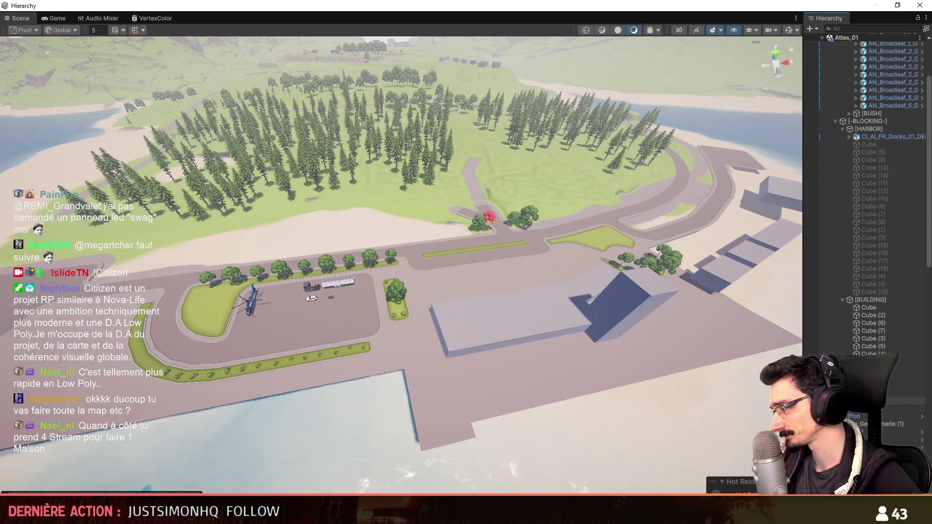
- Fly the Scene camera close around and into the house to inspect it
mouse_move(430, 346)
right_mouse_down()
mouse_move(413, 325)
mouse_move(356, 77)
right_mouse_up()
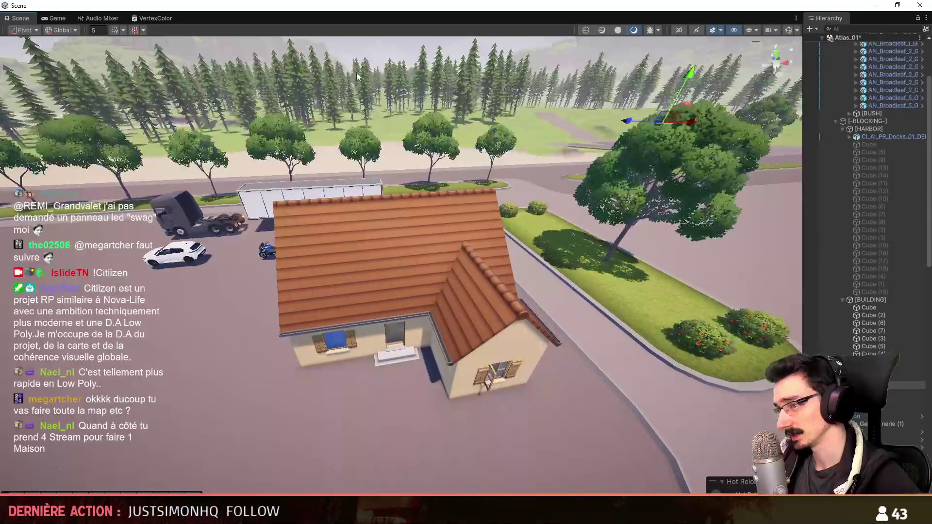
mouse_move(412, 279)
right_mouse_down()
mouse_move(425, 316)
mouse_move(467, 302)
right_mouse_up()
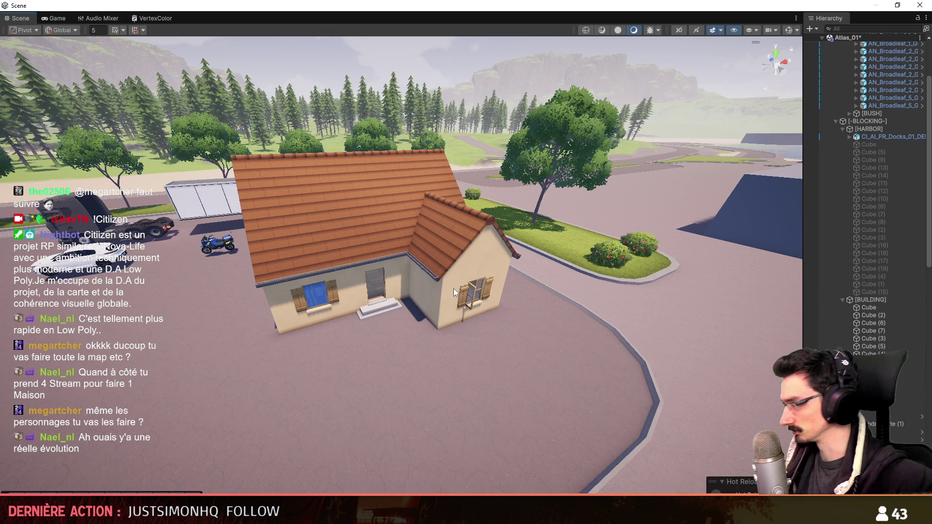
key("w")
mouse_move(418, 287)
right_mouse_down()
mouse_move(419, 244)
mouse_move(434, 310)
mouse_move(636, 402)
right_mouse_up()
scroll(418, 245, "down", 5)
key("w")
scroll(420, 253, "up", 5)
scroll(428, 285, "down", 5)
scroll(460, 322, "up", 5)
scroll(611, 391, "up", 5)
key("s")
scroll(637, 402, "up", 2)
- Select the house under [BUILDING] in the Hierarchy, delete it, and collapse the group
left_click(889, 112)
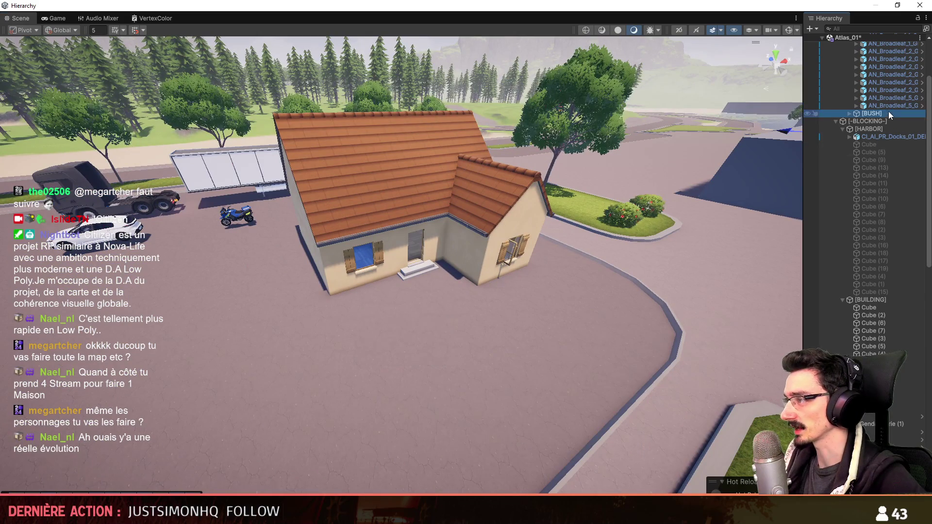
left_click(889, 385)
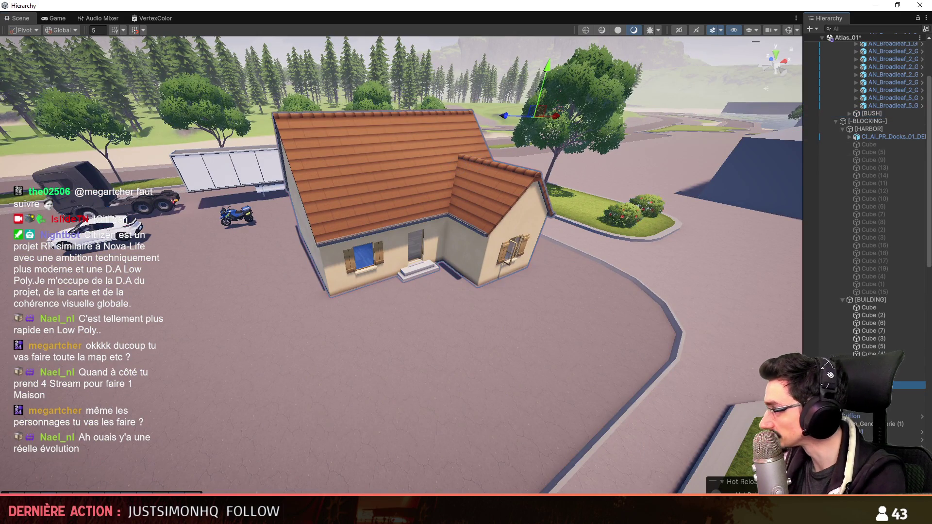
key("Delete")
left_click(843, 300)
scroll(467, 211, "up", 4)
mouse_move(515, 351)
right_mouse_down()
mouse_move(468, 210)
mouse_move(561, 378)
mouse_move(556, 406)
mouse_move(439, 389)
mouse_move(345, 291)
mouse_move(277, 316)
right_mouse_up()
scroll(555, 406, "up", 2)
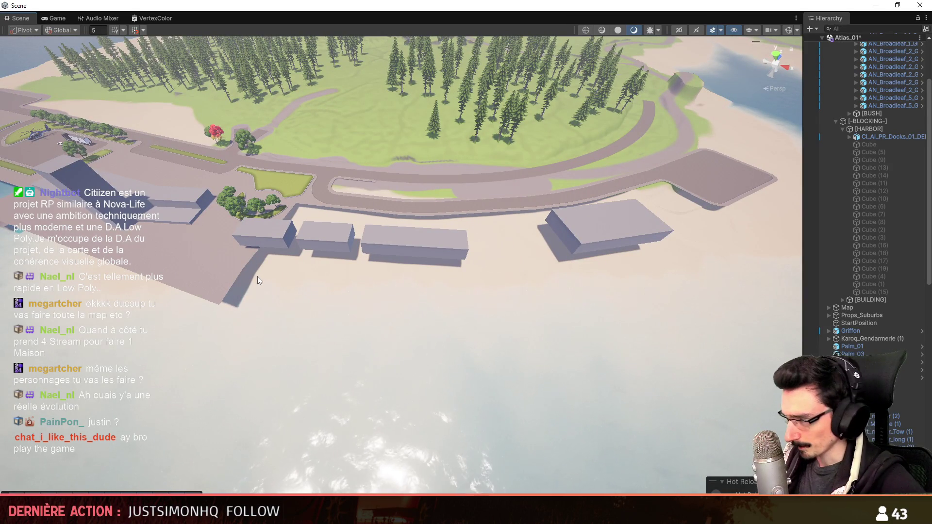
mouse_move(287, 302)
right_mouse_down()
mouse_move(319, 339)
mouse_move(318, 330)
mouse_move(332, 431)
mouse_move(447, 335)
mouse_move(402, 339)
mouse_move(495, 345)
mouse_move(430, 354)
mouse_move(442, 355)
mouse_move(433, 347)
mouse_move(437, 331)
right_mouse_up()
scroll(319, 339, "up", 2)
scroll(403, 339, "up", 1)
scroll(437, 332, "up", 1)
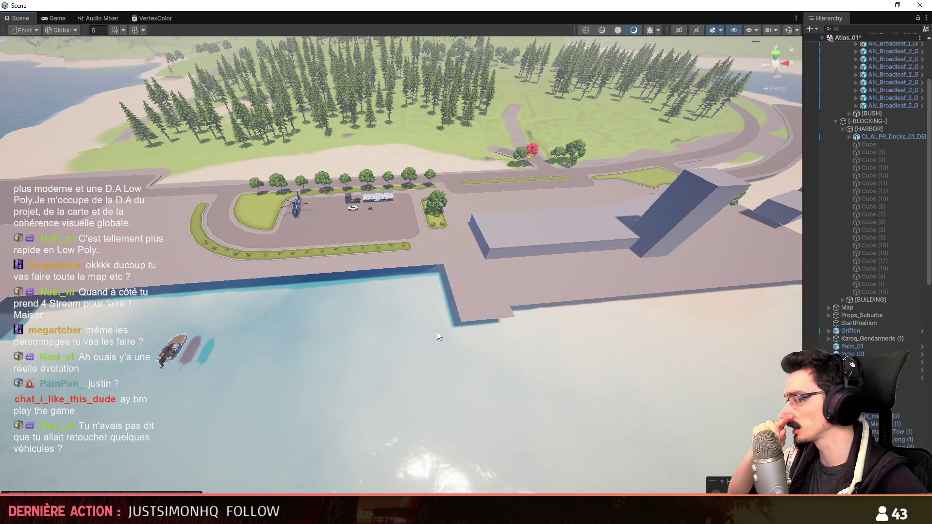
mouse_move(447, 327)
right_mouse_down()
mouse_move(471, 264)
mouse_move(562, 339)
mouse_move(517, 358)
mouse_move(500, 333)
mouse_move(620, 379)
mouse_move(461, 370)
mouse_move(459, 300)
right_mouse_up()
scroll(516, 358, "up", 1)
scroll(459, 300, "down", 2)
key("alt+Tab")
- Select Concrete_01_geo_old, then pick a road edge at the docks junction in edge mode
scroll(439, 305, "down", 3)
left_click_drag(439, 306, 386, 286, "alt")
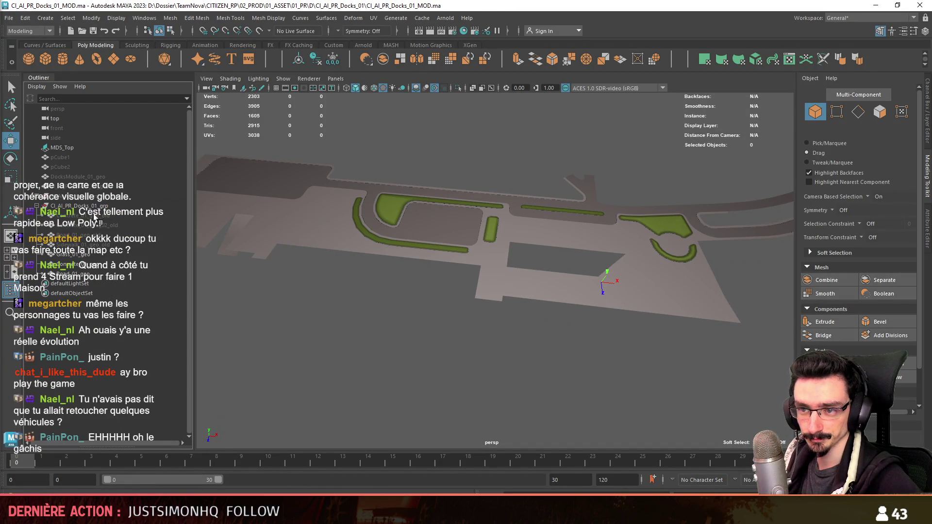
left_click_drag(445, 284, 470, 322, "alt")
key("ctrl+z")
scroll(470, 322, "up", 5)
mouse_move(525, 290)
left_mouse_down("alt")
mouse_move(400, 279)
mouse_move(448, 266)
mouse_move(428, 298)
mouse_move(437, 278)
left_mouse_up("alt")
left_click(427, 299)
scroll(428, 298, "up", 3)
key("F10")
key("F8")
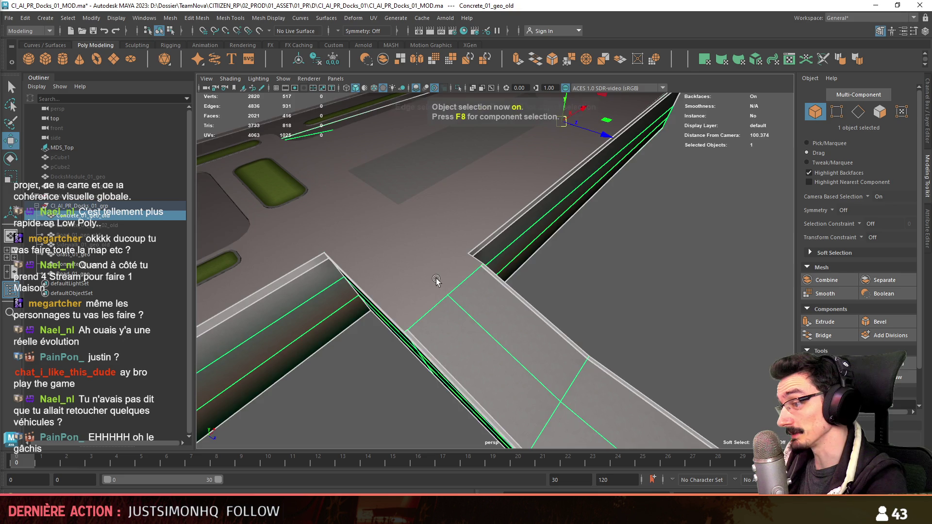
scroll(439, 276, "up", 3)
key("F10")
left_click(455, 282)
mouse_move(392, 349)
left_mouse_down("alt")
mouse_move(334, 297)
mouse_move(460, 297)
left_mouse_up("alt")
- Show wireframe on shaded and Shift-drag to extrude a new face from the road edge
left_click(383, 88)
left_click_drag(510, 260, 458, 229, "alt")
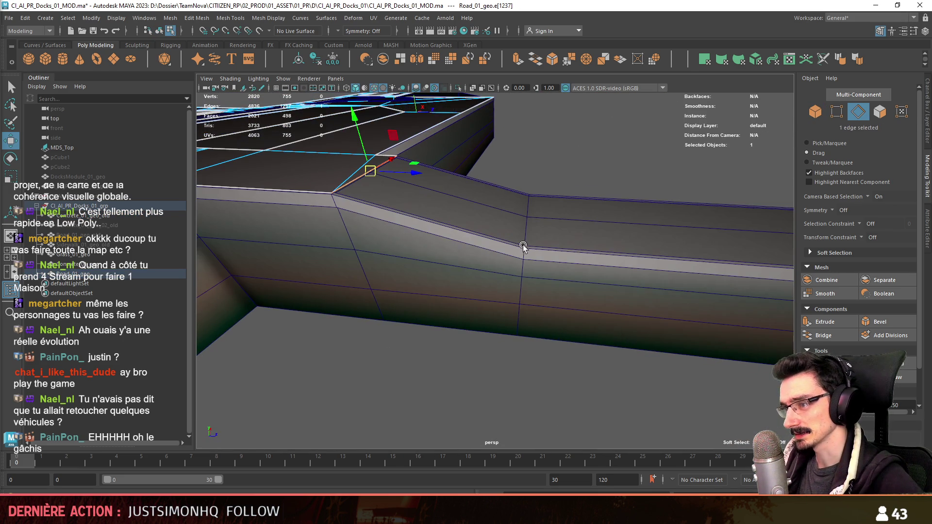
scroll(816, 309, "down", 2)
left_click_drag(401, 172, 535, 185, "shift")
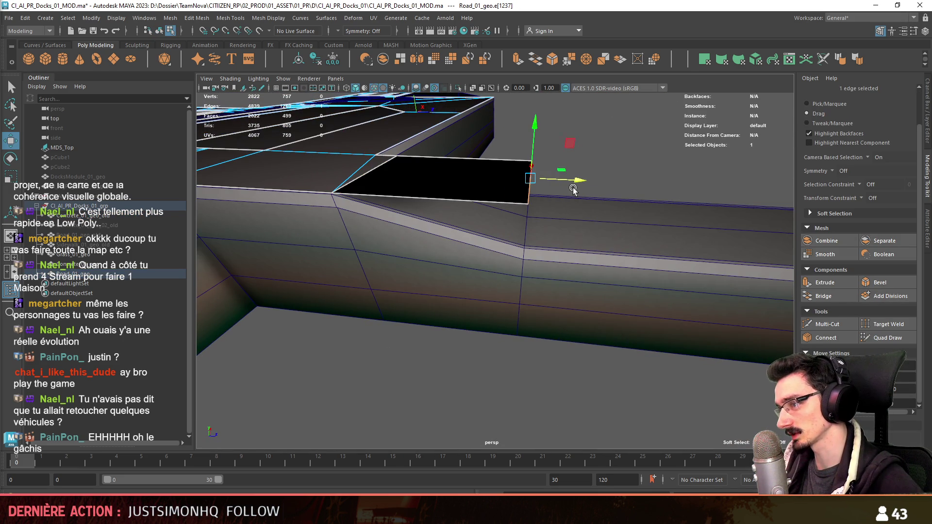
mouse_move(533, 130)
left_mouse_down()
mouse_move(532, 119)
mouse_move(533, 132)
left_mouse_up()
mouse_move(475, 233)
left_mouse_down("alt")
mouse_move(443, 273)
mouse_move(614, 287)
mouse_move(500, 351)
mouse_move(585, 323)
mouse_move(671, 248)
mouse_move(462, 356)
left_mouse_up("alt")
mouse_move(462, 357)
middle_mouse_down("alt")
mouse_move(569, 360)
mouse_move(465, 318)
middle_mouse_up("alt")
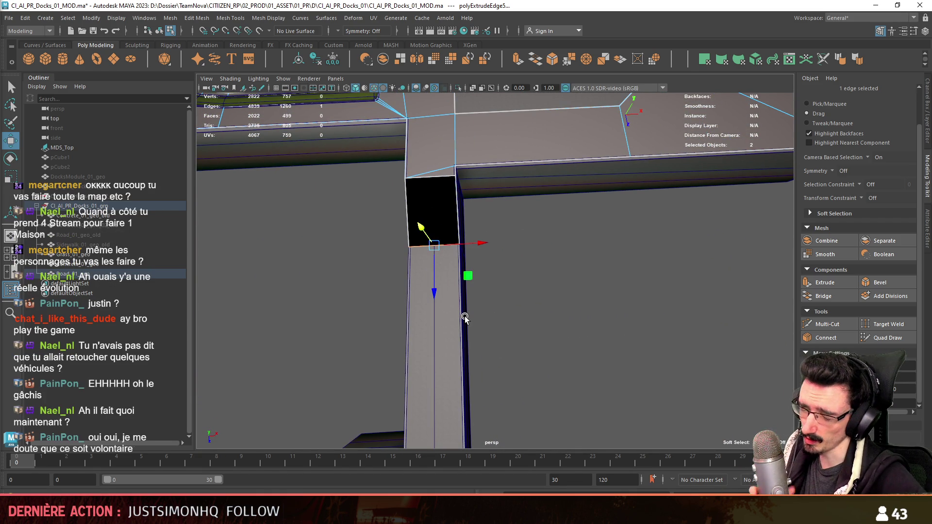
scroll(465, 319, "down", 3)
middle_click_drag(465, 319, 518, 237, "alt")
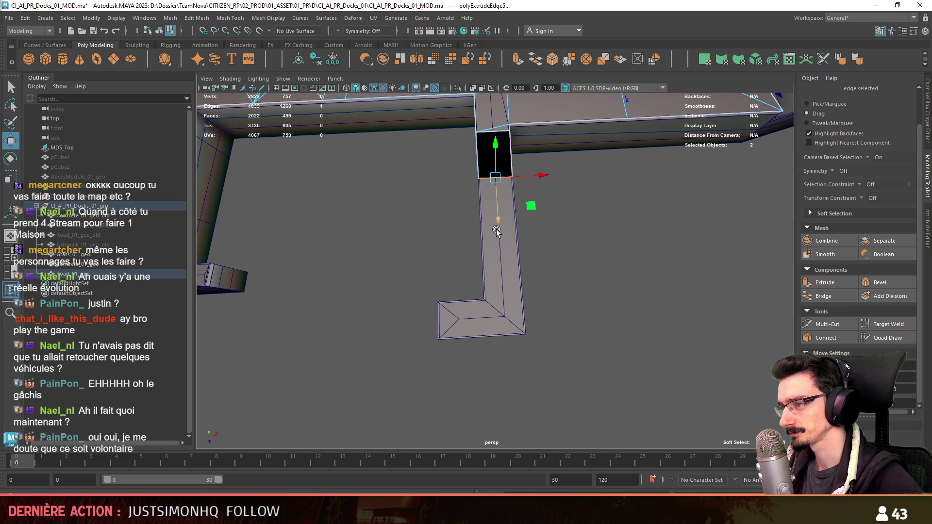
- Extrude the strip's L-shaped end, pulling the diagonal edge left in top view
left_click_drag(496, 233, 503, 311, "shift")
key("space")
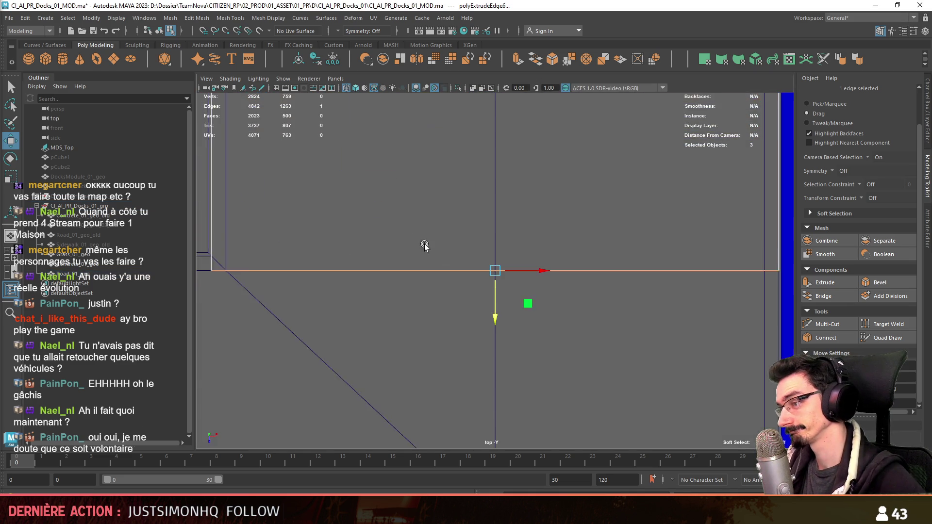
scroll(540, 308, "up", 5)
key("F9")
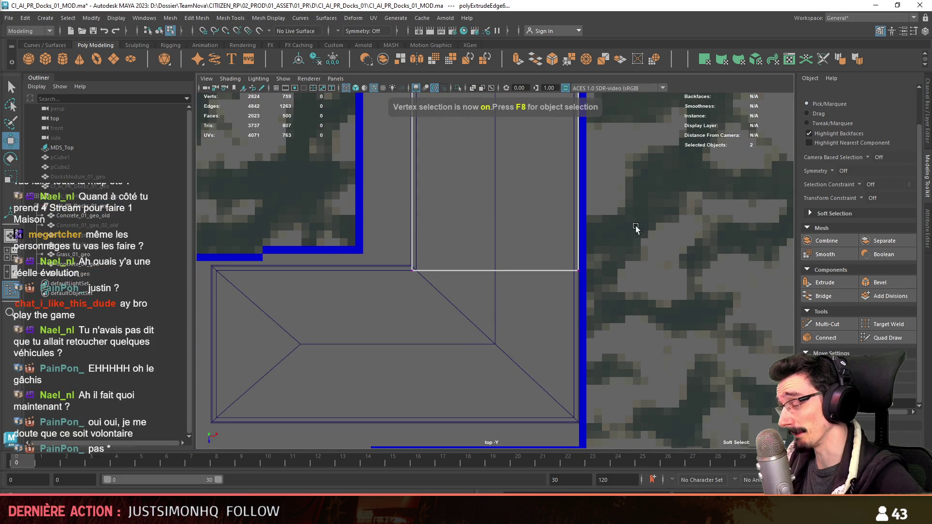
scroll(633, 234, "down", 3)
left_click(574, 274)
middle_click_drag(573, 328, 572, 250, "alt")
left_click_drag(557, 361, 558, 362)
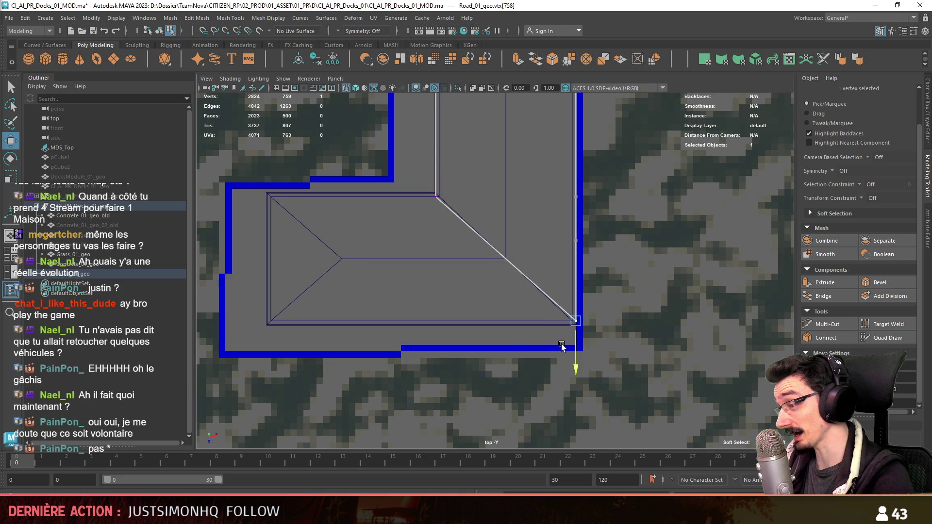
key("F10")
middle_click_drag(458, 278, 552, 315, "alt")
key("ctrl+e")
mouse_move(631, 294)
left_mouse_down()
mouse_move(461, 302)
mouse_move(476, 309)
left_mouse_up()
- Select the path's end vertices and scale them to tidy the corner in top view
key("F9")
middle_click_drag(413, 365, 413, 398, "alt")
scroll(437, 340, "down", 3)
scroll(495, 307, "up", 3)
scroll(495, 307, "up", 2)
middle_click_drag(450, 287, 471, 348, "alt")
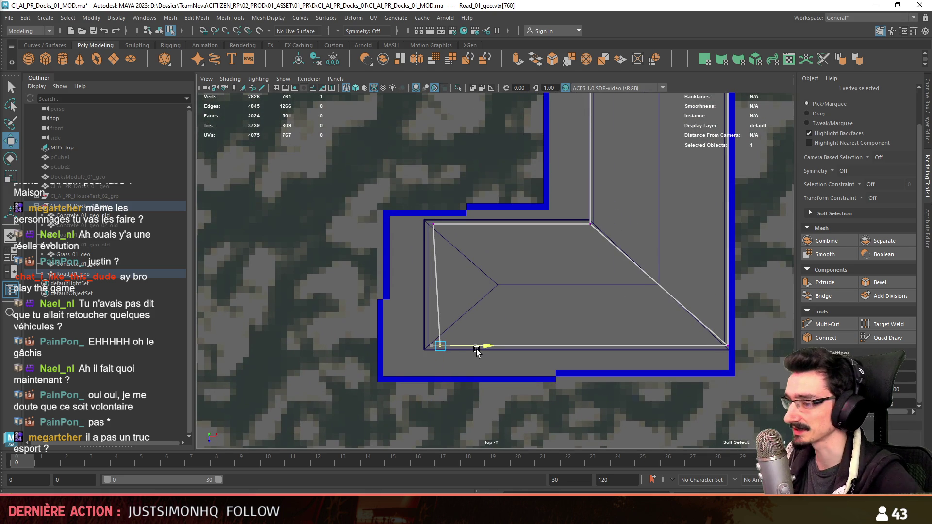
key("space")
key("space")
mouse_move(529, 257)
left_mouse_down("alt")
mouse_move(490, 311)
mouse_move(476, 292)
left_mouse_up("alt")
left_click_drag(441, 250, 471, 344, "shift")
key("space")
key("space")
key("r")
middle_click_drag(451, 301, 480, 294, "alt")
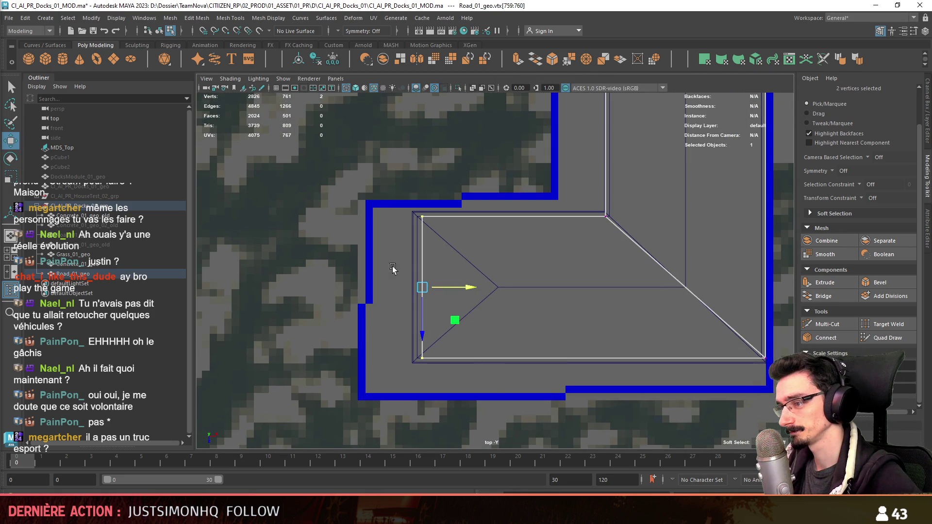
- Back in perspective, select the concrete path object, then Road_01_geo for vertex editing
key("space")
key("space")
key("F8")
key("w")
mouse_move(589, 344)
left_mouse_down("alt")
mouse_move(603, 291)
mouse_move(543, 408)
mouse_move(547, 252)
mouse_move(506, 364)
mouse_move(554, 297)
mouse_move(466, 329)
mouse_move(558, 294)
mouse_move(553, 302)
mouse_move(590, 349)
mouse_move(500, 306)
left_mouse_up("alt")
left_click(466, 329)
left_click(500, 306)
key("F8")
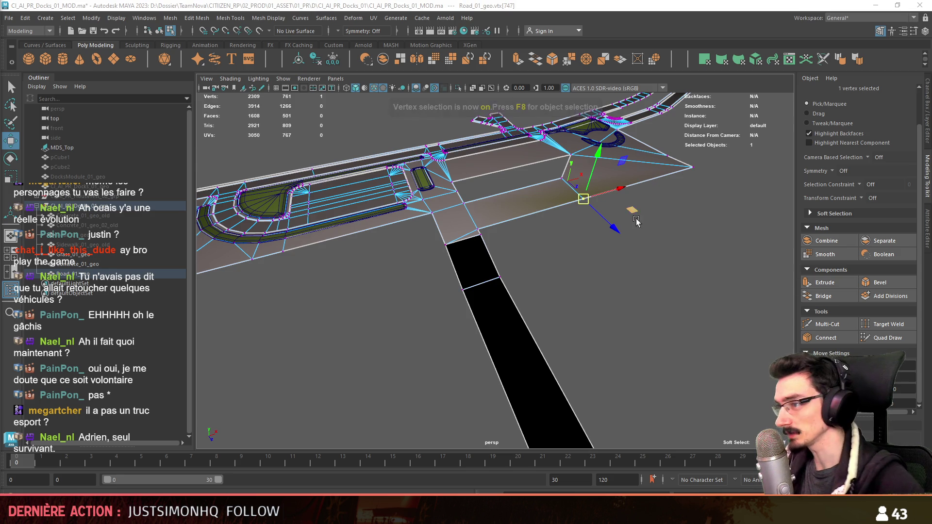
left_click_drag(634, 217, 622, 209, "alt")
key("F11")
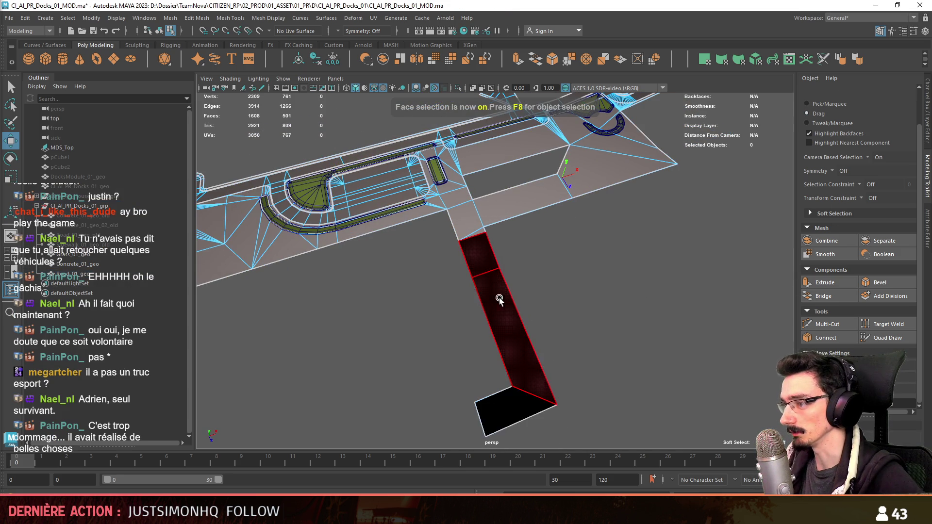
left_click_drag(493, 276, 493, 313)
left_click(670, 304)
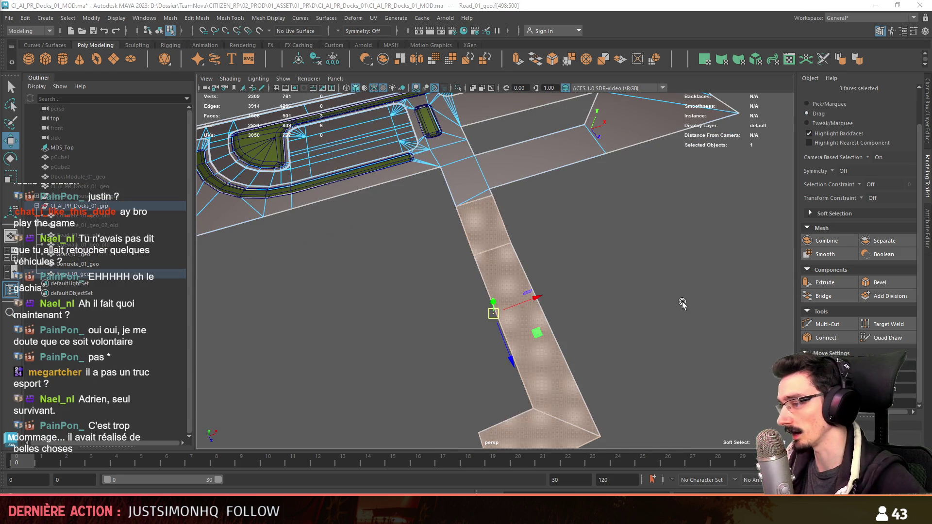
key("F8")
right_click_drag(648, 302, 435, 313, "alt")
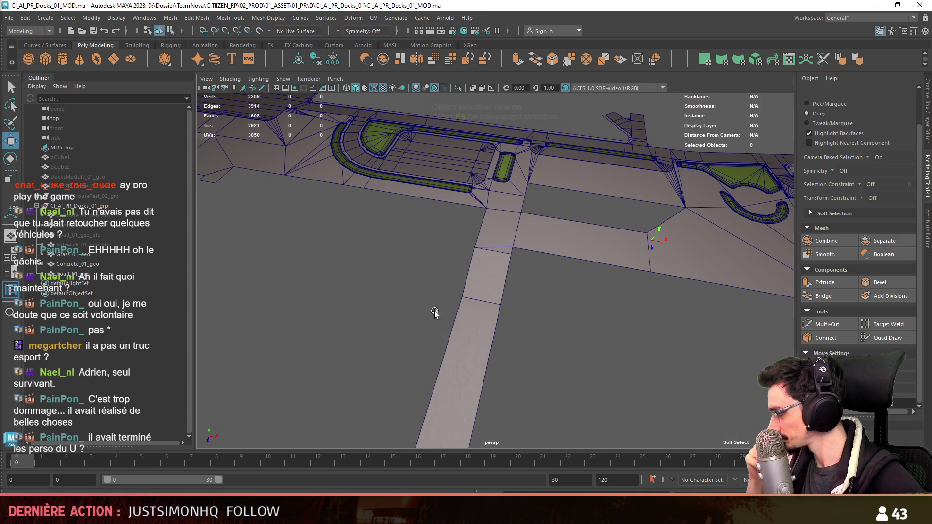
mouse_move(427, 218)
left_mouse_down("alt")
mouse_move(566, 270)
mouse_move(552, 291)
mouse_move(366, 348)
mouse_move(614, 324)
mouse_move(538, 309)
mouse_move(412, 309)
mouse_move(401, 343)
mouse_move(482, 267)
mouse_move(542, 297)
mouse_move(412, 310)
mouse_move(484, 304)
left_mouse_up("alt")
left_click(552, 292)
left_click(505, 362)
left_click(507, 312)
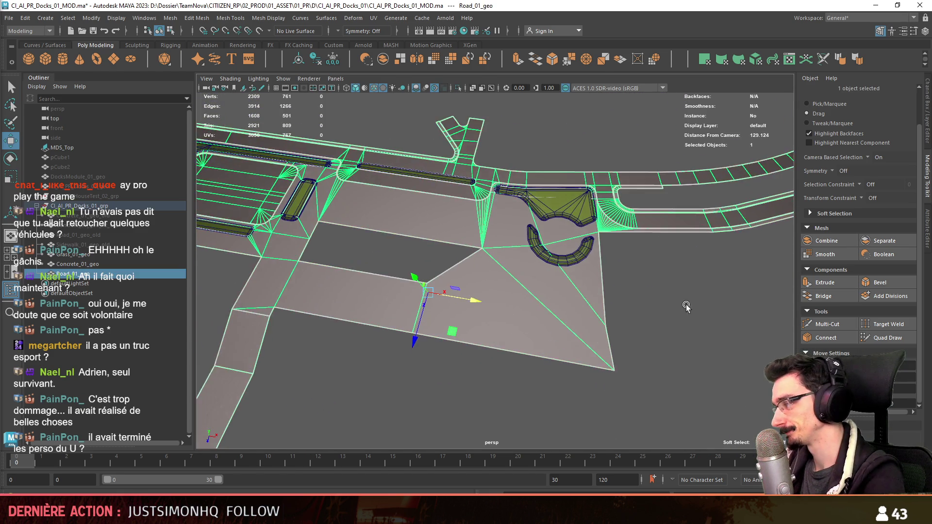
left_click(583, 318)
mouse_move(322, 303)
left_mouse_down("alt")
mouse_move(444, 287)
mouse_move(513, 316)
mouse_move(370, 338)
mouse_move(554, 295)
left_mouse_up("alt")
left_click_drag(599, 286, 508, 306, "alt")
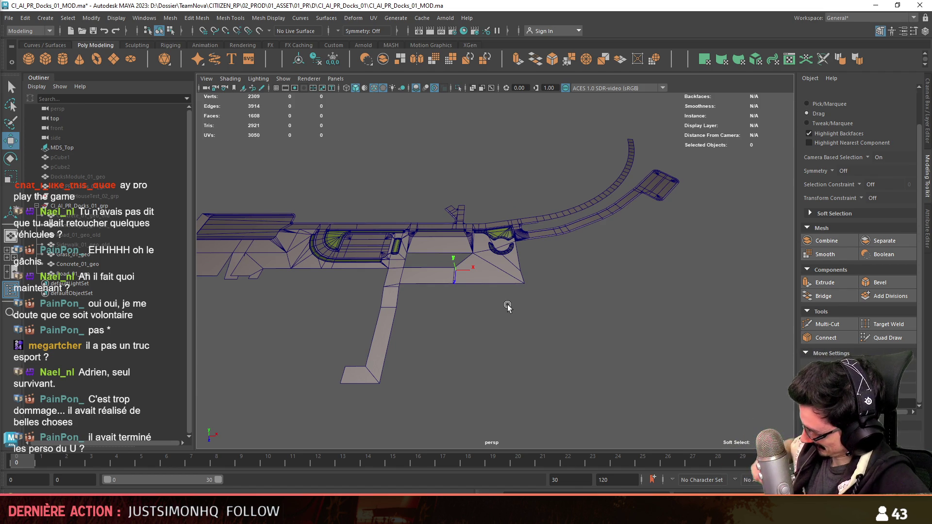
mouse_move(503, 299)
left_mouse_down("alt")
mouse_move(474, 289)
mouse_move(457, 334)
mouse_move(454, 311)
left_mouse_up("alt")
left_click(452, 306)
- In top view edge mode, select the six outer road edges beside the buildings
key("space")
key("space")
key("F10")
scroll(562, 295, "down", 3)
scroll(641, 217, "up", 5)
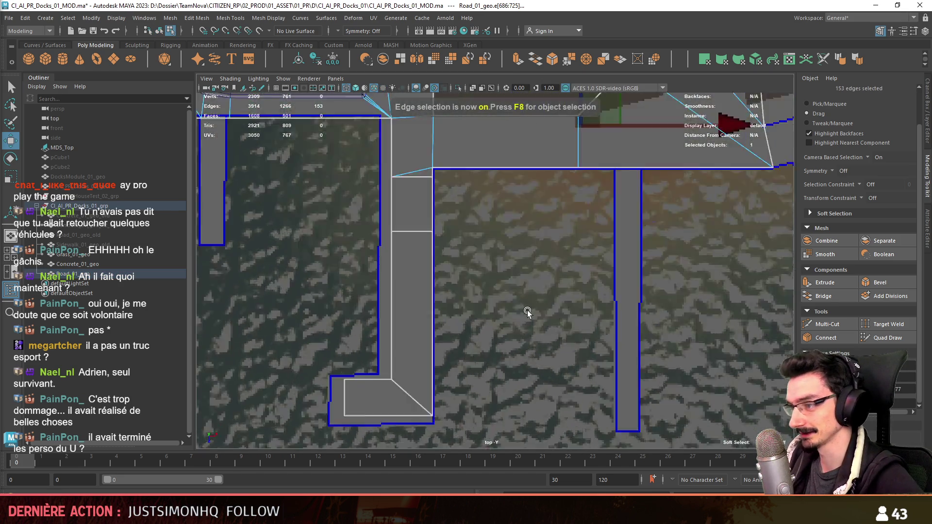
mouse_move(480, 363)
middle_mouse_down("alt")
mouse_move(562, 213)
mouse_move(479, 272)
mouse_move(563, 397)
middle_mouse_up("alt")
left_click(456, 291)
middle_click_drag(566, 350, 466, 358, "alt")
scroll(533, 336, "down", 2)
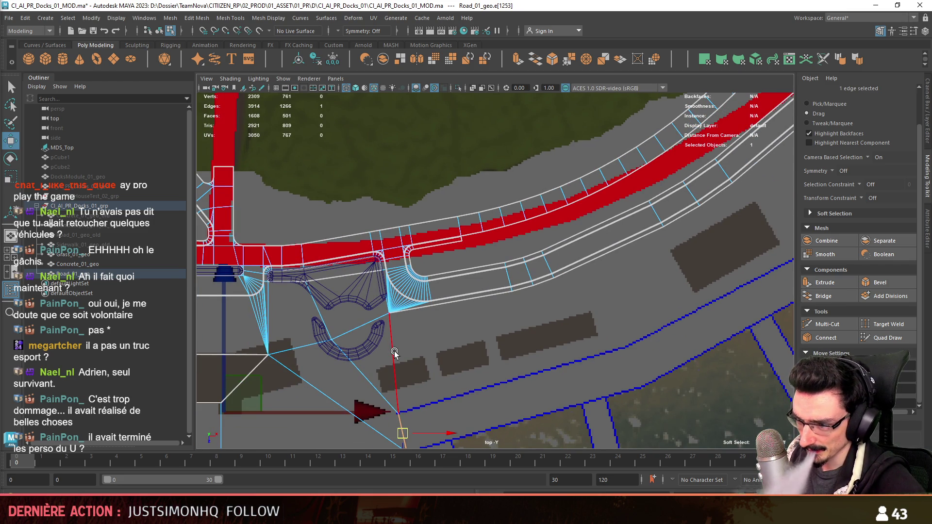
middle_click_drag(395, 353, 379, 374, "alt")
middle_click_drag(511, 345, 422, 344, "alt")
middle_click_drag(528, 304, 502, 331, "alt")
mouse_move(378, 343)
middle_mouse_down("alt")
mouse_move(500, 328)
mouse_move(523, 285)
mouse_move(465, 262)
middle_mouse_up("alt")
mouse_move(406, 314)
middle_mouse_down("alt")
mouse_move(559, 283)
mouse_move(419, 360)
mouse_move(496, 291)
mouse_move(534, 288)
middle_mouse_up("alt")
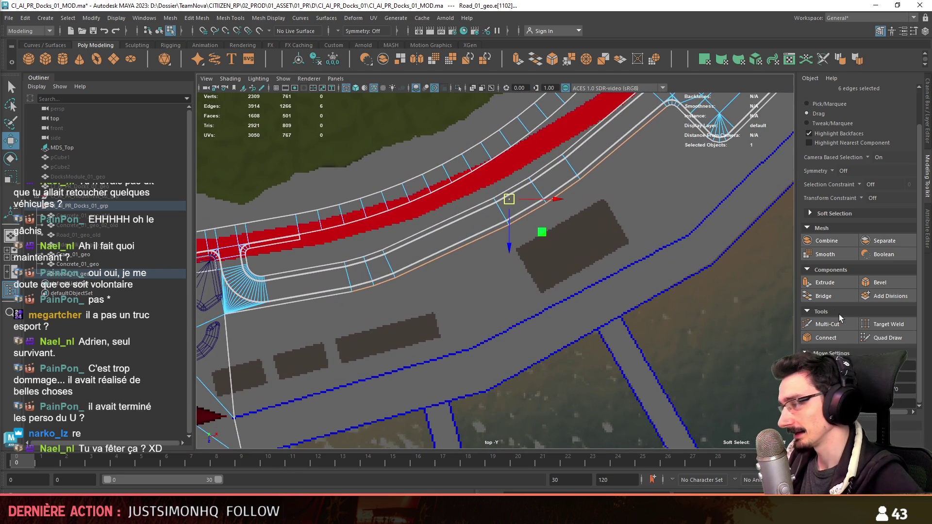
- Extrude the six edges and pull the new bay faces toward the boundary line
left_click(826, 283)
left_click_drag(369, 316, 398, 406)
key("w")
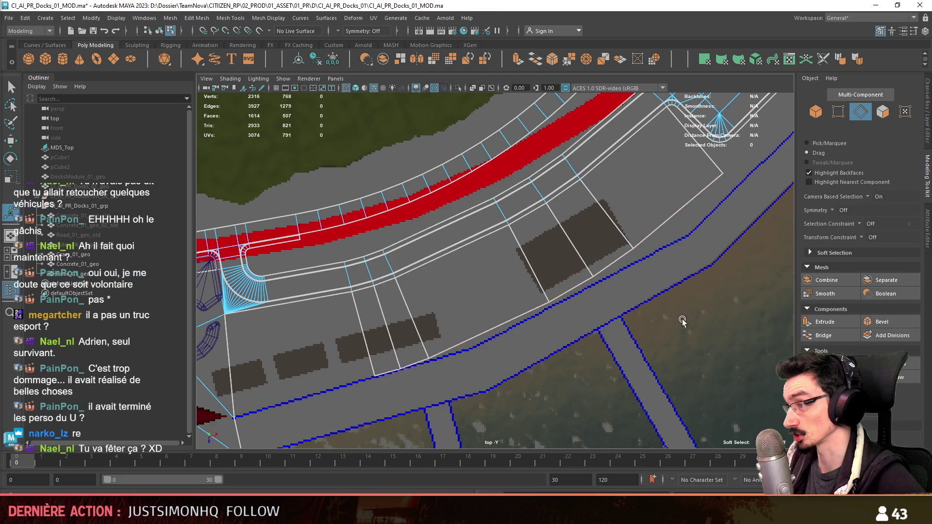
scroll(720, 323, "down", 2)
key("F9")
scroll(757, 195, "down", 2)
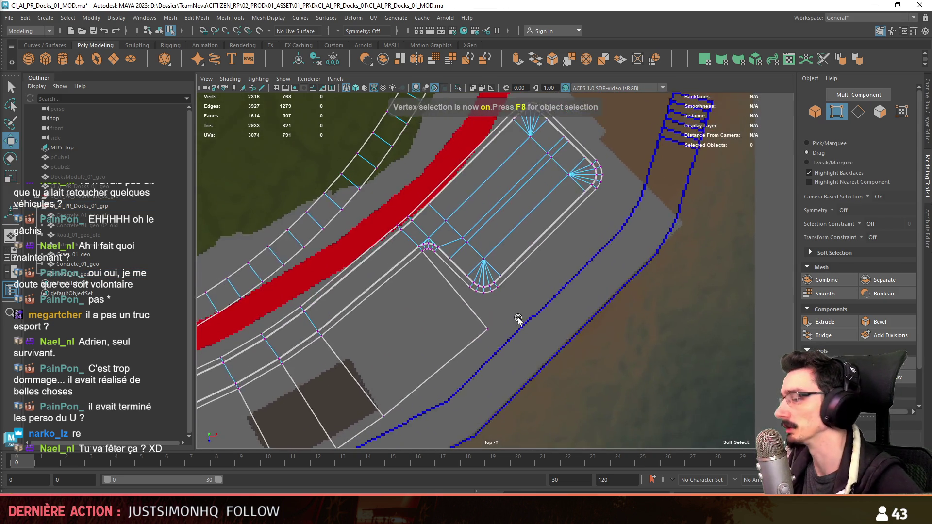
scroll(583, 291, "up", 3)
key("space")
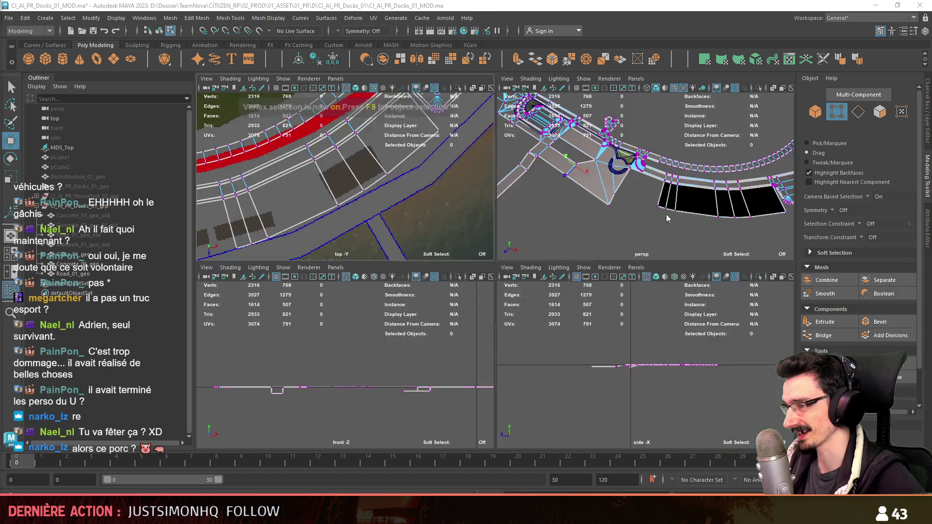
- Target-weld the bay strip's corner vertex onto the road corner and select the four bottom vertices
key("space")
mouse_move(582, 219)
left_mouse_down("alt")
mouse_move(354, 263)
mouse_move(680, 271)
left_mouse_up("alt")
key("F11")
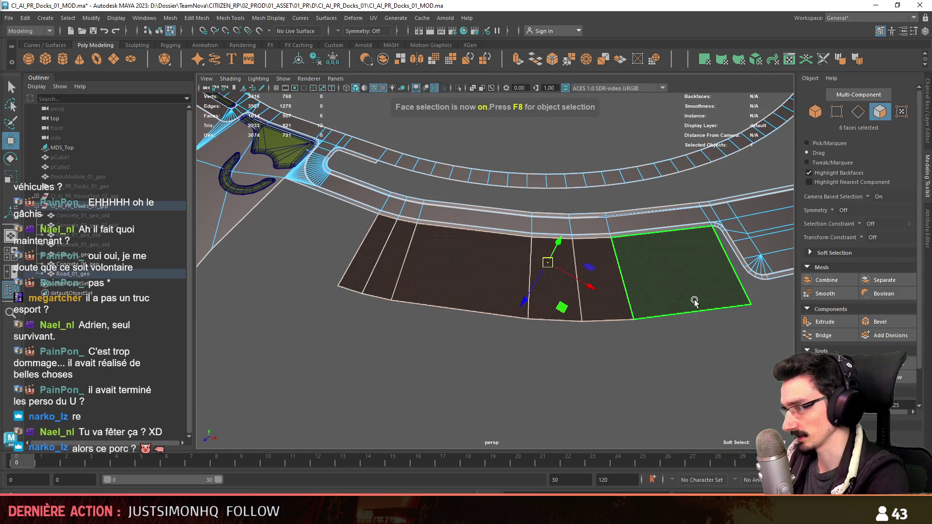
key("F9")
mouse_move(454, 368)
left_mouse_down("alt")
mouse_move(559, 330)
mouse_move(586, 309)
mouse_move(487, 326)
mouse_move(554, 271)
mouse_move(616, 305)
mouse_move(478, 306)
mouse_move(547, 311)
mouse_move(575, 344)
mouse_move(384, 322)
mouse_move(593, 322)
mouse_move(547, 316)
mouse_move(602, 313)
left_mouse_up("alt")
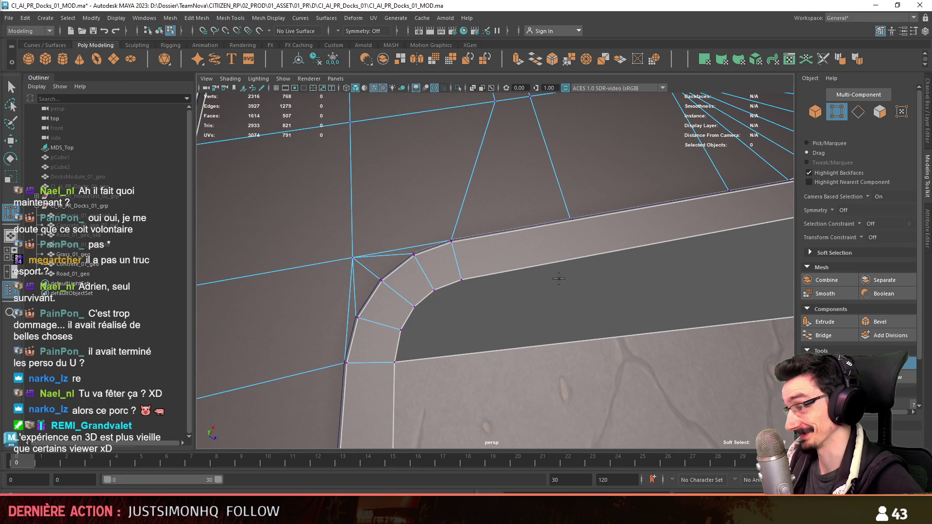
key("w")
mouse_move(431, 295)
left_mouse_down()
mouse_move(413, 254)
mouse_move(534, 291)
mouse_move(599, 293)
mouse_move(471, 272)
mouse_move(463, 260)
mouse_move(423, 278)
left_mouse_up()
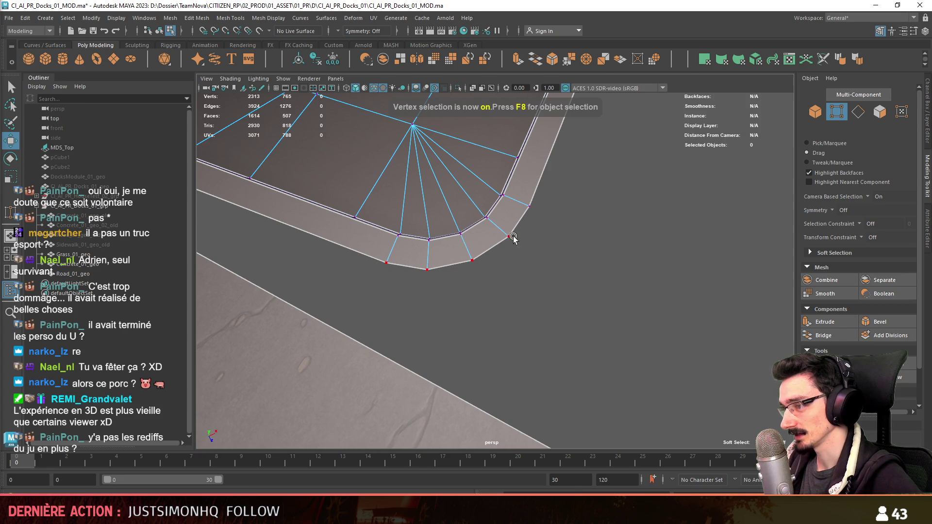
left_click_drag(513, 238, 514, 237)
right_click_drag(552, 164, 505, 151, "alt")
- Scale the four bottom vertices into line and inspect the road corner
key("r")
key("w")
left_click_drag(584, 286, 597, 277, "alt")
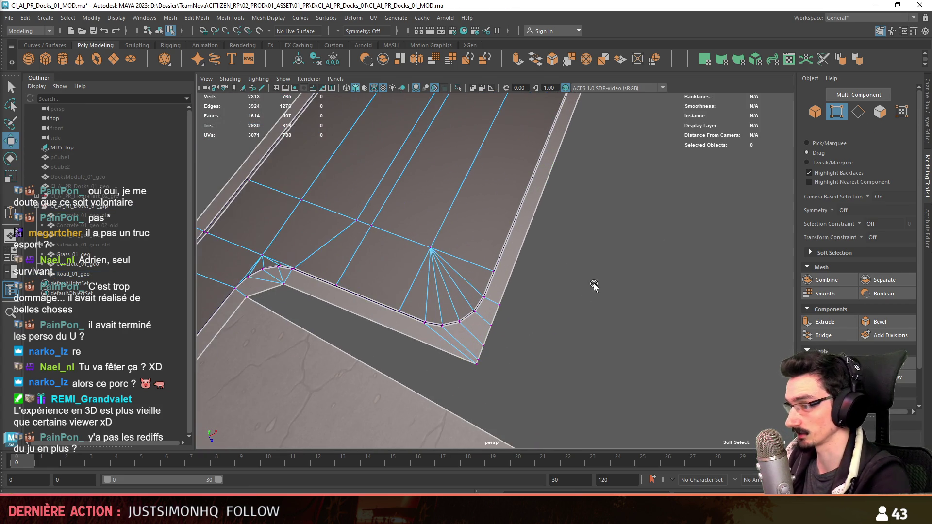
key("F9")
right_click_drag(597, 277, 618, 260, "alt")
mouse_move(619, 261)
left_mouse_down("alt")
mouse_move(632, 337)
mouse_move(565, 297)
left_mouse_up("alt")
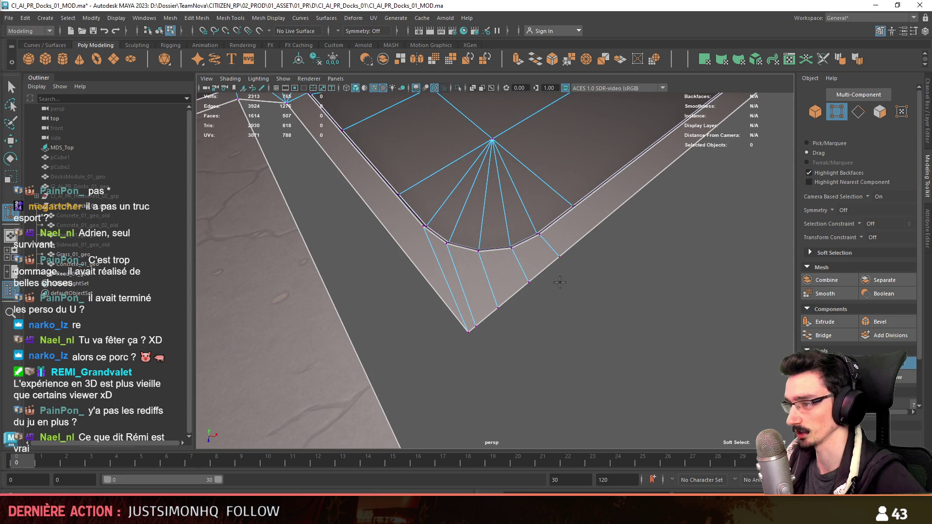
key("w")
mouse_move(486, 337)
left_mouse_down("alt")
mouse_move(539, 327)
mouse_move(447, 303)
mouse_move(534, 272)
mouse_move(730, 256)
left_mouse_up("alt")
- Bridge the gap's bordering edge loop with a new face and check the road mesh
key("F10")
double_click(448, 302)
left_click(824, 335)
left_click_drag(486, 272, 573, 308, "alt")
key("F8")
scroll(546, 348, "up", 3)
mouse_move(545, 348)
left_mouse_down("alt")
mouse_move(541, 316)
mouse_move(496, 296)
mouse_move(418, 307)
mouse_move(545, 299)
mouse_move(527, 301)
left_mouse_up("alt")
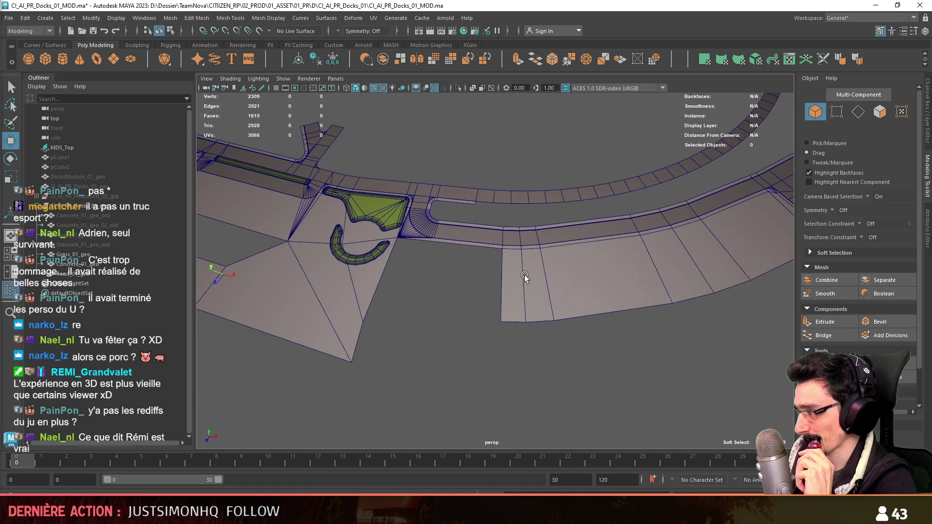
left_click_drag(548, 298, 474, 307, "alt")
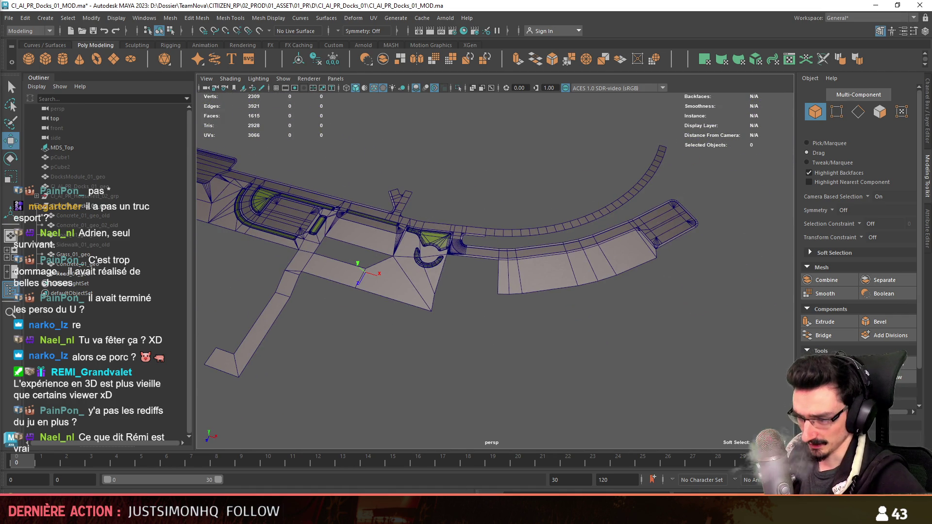
- Switch to Unity and pull the camera back for an aerial view of the island
key("alt+Tab")
scroll(453, 313, "up", 2)
mouse_move(443, 462)
right_mouse_down()
mouse_move(453, 313)
mouse_move(409, 321)
right_mouse_up()
scroll(432, 318, "up", 2)
key("s")
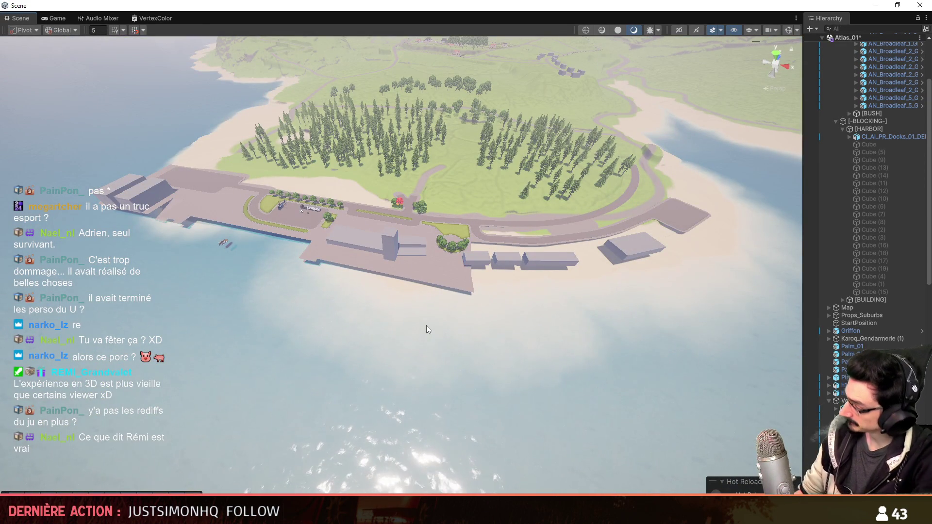
- Fly the Scene camera over the parking lot and harbour road, then return to Maya
key("w")
mouse_move(426, 326)
right_mouse_down()
mouse_move(277, 256)
mouse_move(347, 254)
mouse_move(376, 298)
mouse_move(433, 314)
right_mouse_up()
key("w")
scroll(370, 292, "down", 3)
mouse_move(584, 313)
right_mouse_down()
mouse_move(429, 331)
mouse_move(365, 322)
mouse_move(343, 281)
mouse_move(517, 288)
right_mouse_up()
scroll(429, 331, "up", 1)
scroll(364, 322, "up", 1)
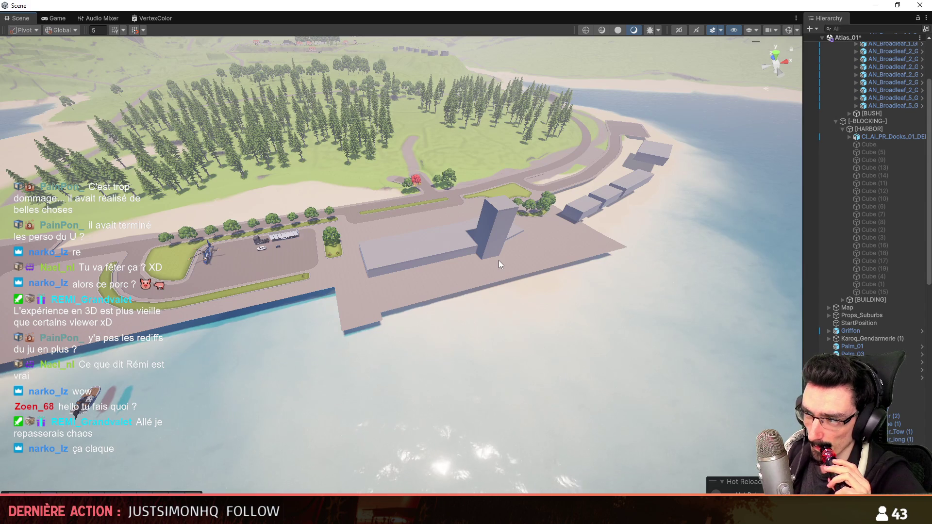
right_click_drag(499, 260, 379, 331)
key("alt+Tab")
scroll(573, 333, "up", 5)
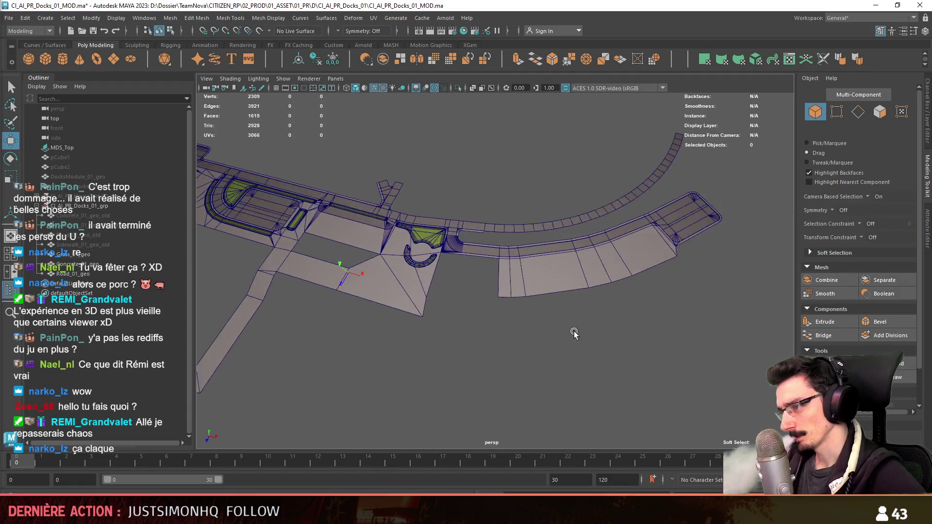
- Bridge a new face between the two road edges along the bays
key("F10")
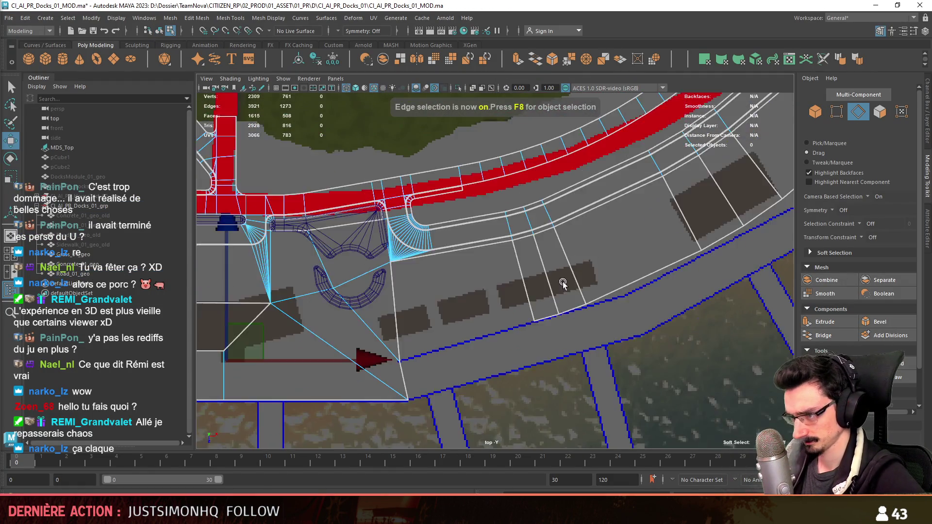
mouse_move(563, 281)
middle_mouse_down("alt")
mouse_move(695, 258)
mouse_move(647, 270)
middle_mouse_up("alt")
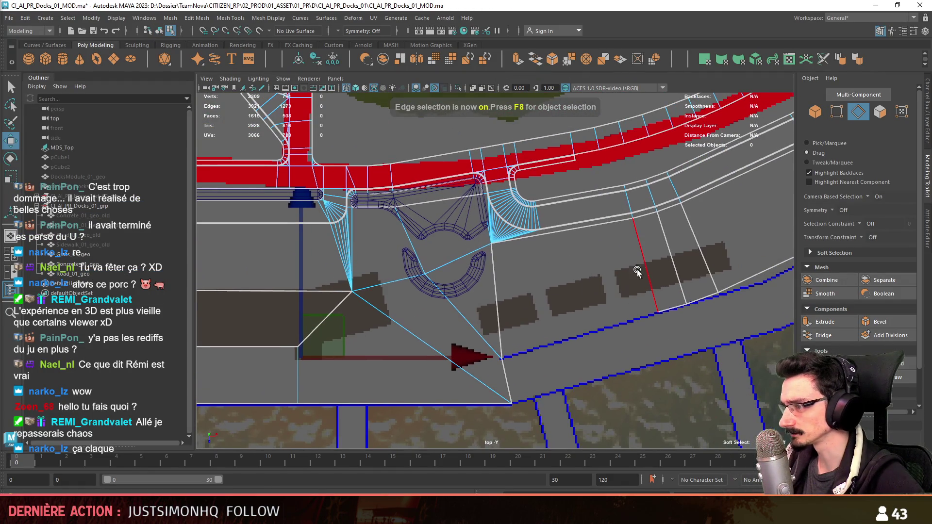
left_click(495, 310)
left_click(806, 335)
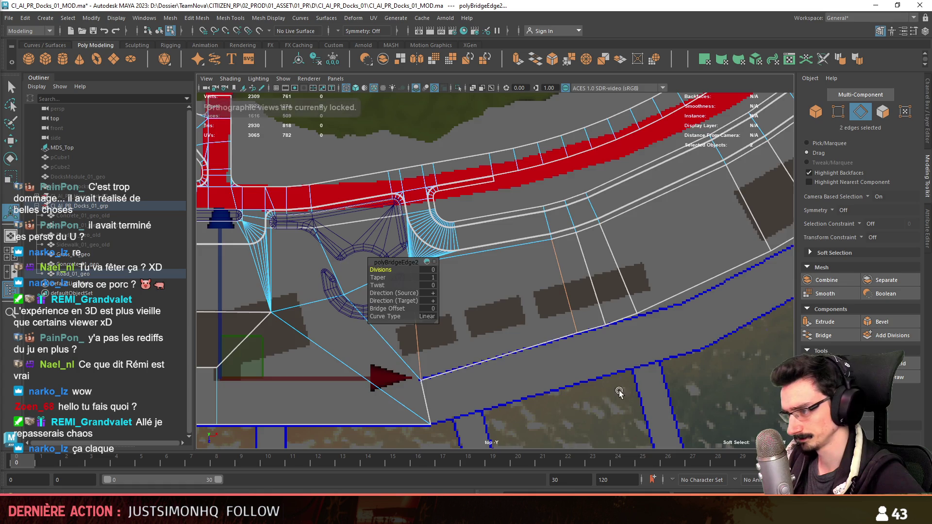
scroll(512, 354, "up", 5)
- Move the two road-edge vertices onto the curb line
key("F9")
middle_click_drag(509, 353, 463, 341, "alt")
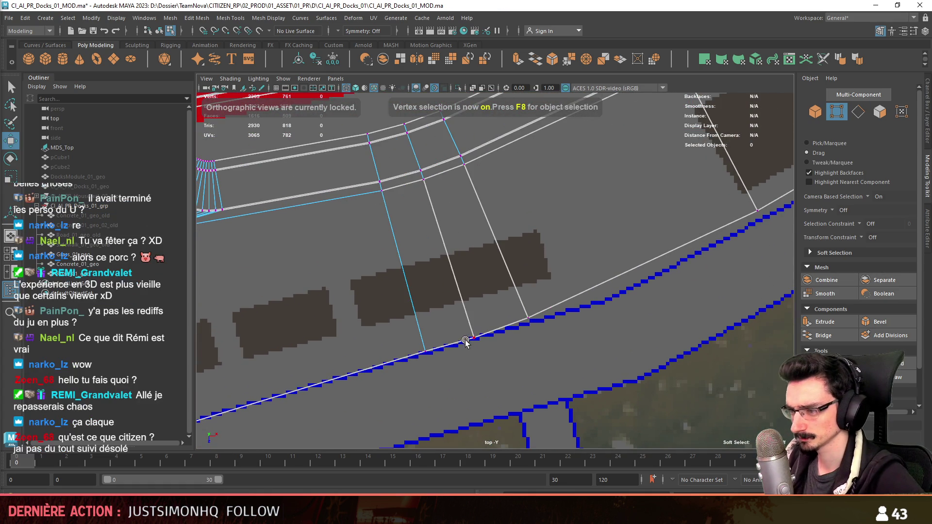
left_click_drag(461, 310, 538, 359)
mouse_move(561, 358)
middle_mouse_down("alt")
mouse_move(496, 370)
mouse_move(555, 354)
mouse_move(514, 364)
middle_mouse_up("alt")
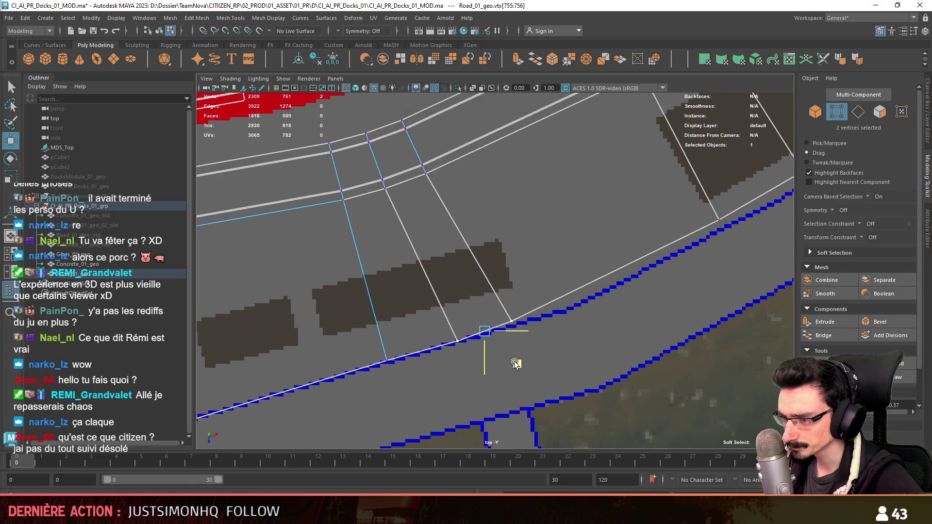
left_click(514, 364)
- Weld two curb vertices together and reposition the merged vertex
key("F9")
middle_click_drag(561, 390, 586, 376, "alt")
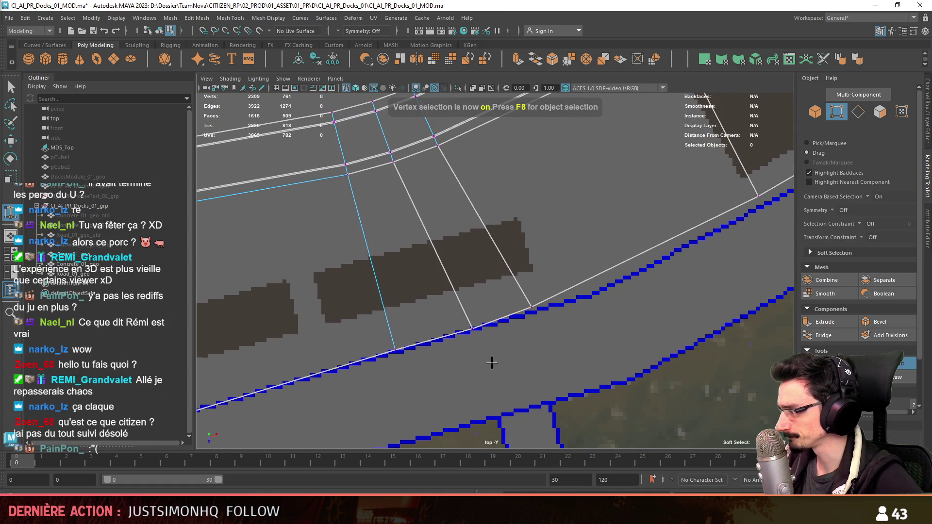
scroll(493, 360, "up", 4)
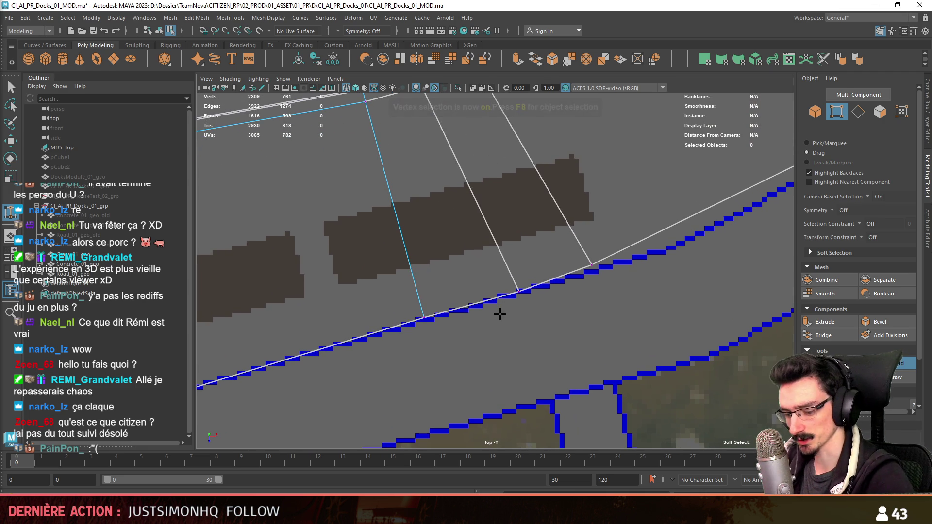
scroll(505, 311, "up", 1)
mouse_move(507, 302)
left_mouse_down()
mouse_move(479, 298)
mouse_move(521, 294)
left_mouse_up()
key("w")
mouse_move(556, 331)
middle_mouse_down("alt")
mouse_move(526, 361)
mouse_move(676, 312)
mouse_move(694, 316)
middle_mouse_up("alt")
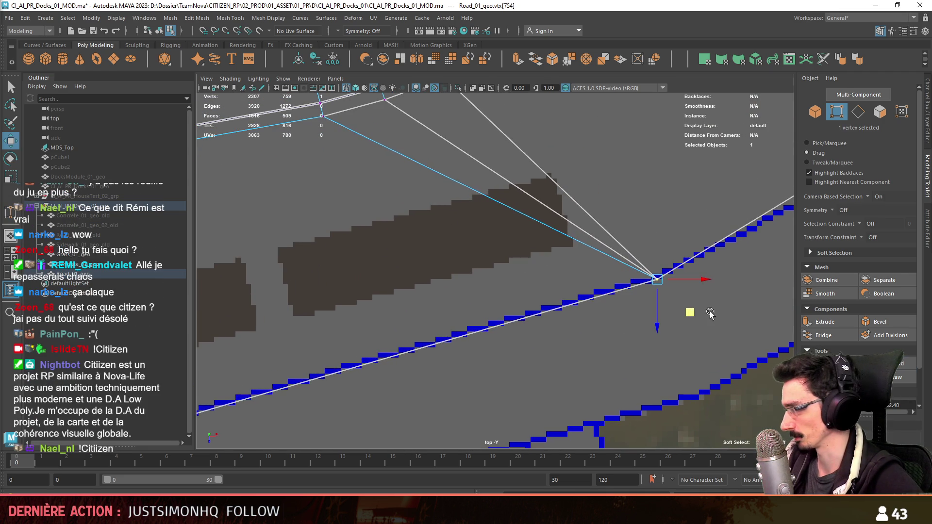
left_click(695, 316)
- Move the road vertex beside the bay onto the road edge
scroll(442, 402, "down", 3)
scroll(431, 318, "down", 2)
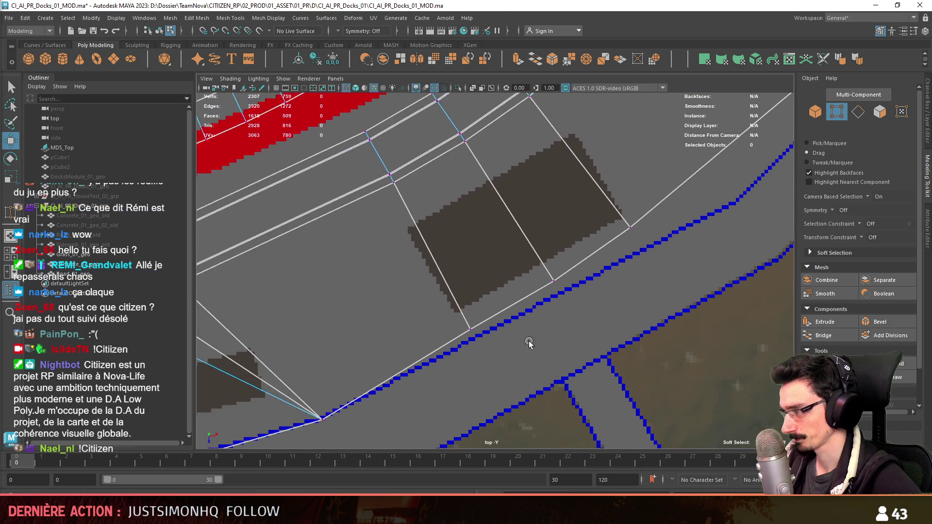
scroll(512, 339, "down", 2)
middle_click_drag(518, 329, 511, 354, "alt")
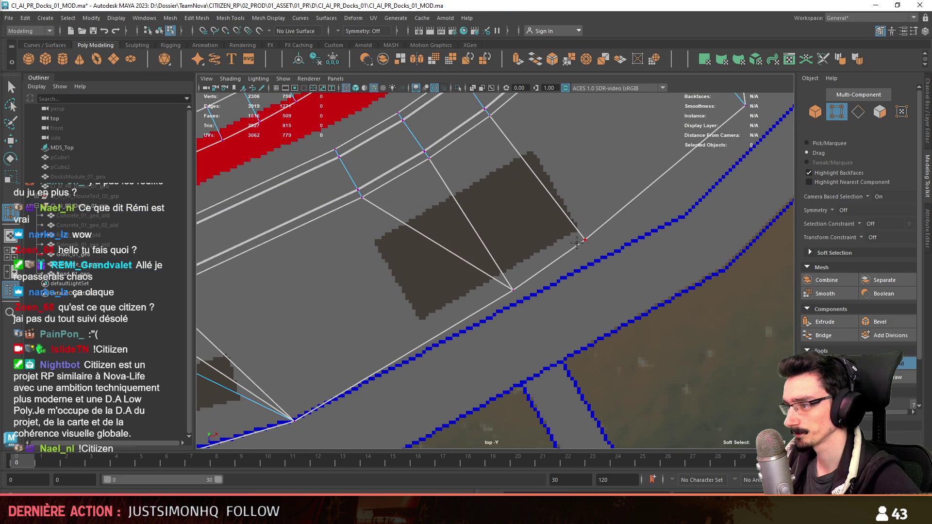
middle_click_drag(570, 248, 541, 307, "alt")
key("w")
left_click(477, 323)
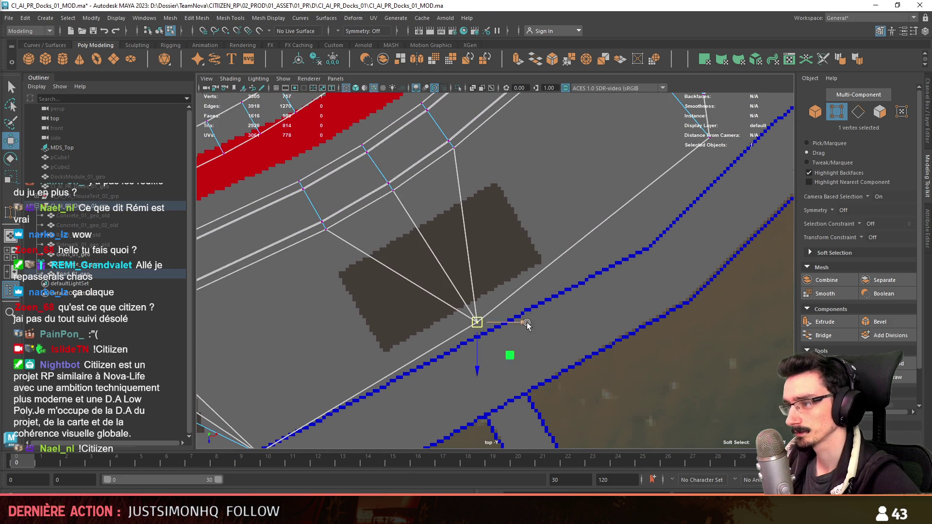
middle_click_drag(510, 340, 517, 350, "alt")
left_click_drag(517, 350, 661, 285)
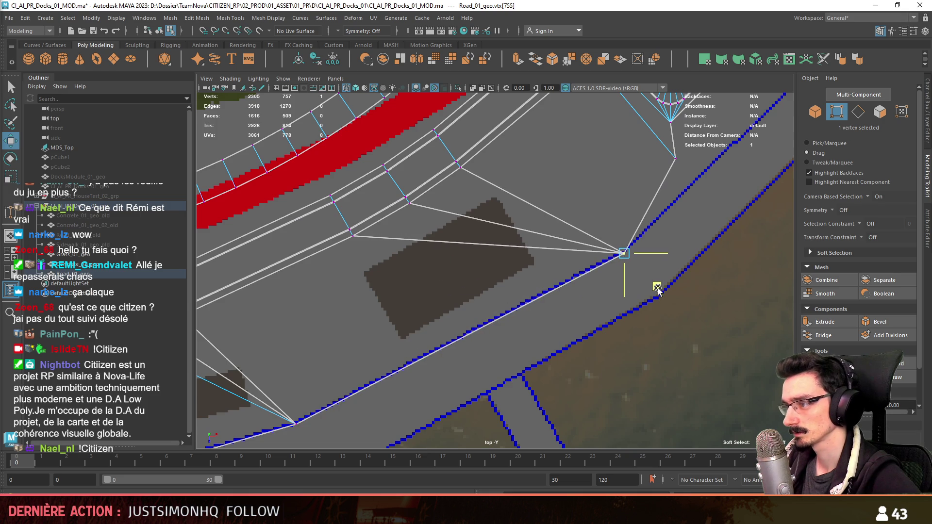
- Nudge a bay vertex and slide the bay corner vertex down along the curb
mouse_move(656, 286)
middle_mouse_down("alt")
mouse_move(644, 327)
mouse_move(605, 279)
middle_mouse_up("alt")
left_click(542, 320)
left_click_drag(517, 286, 520, 293)
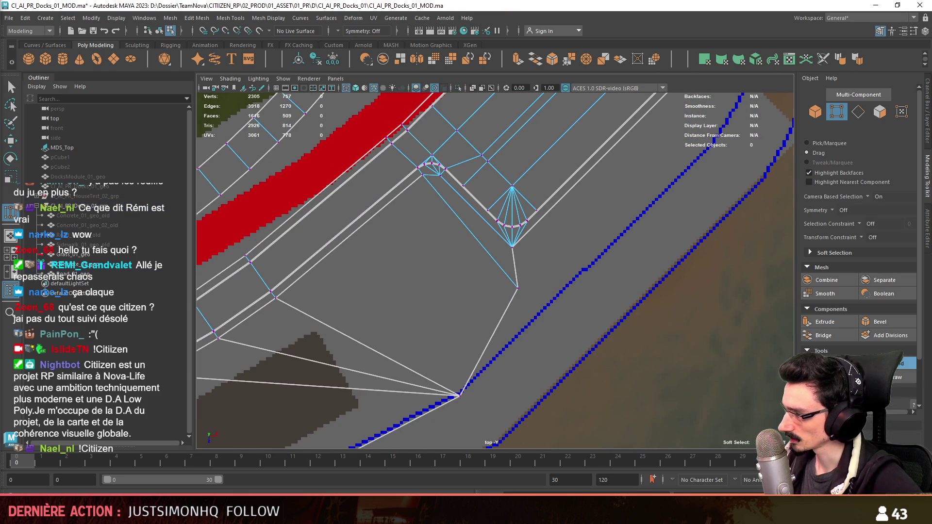
middle_click_drag(522, 334, 518, 298, "alt")
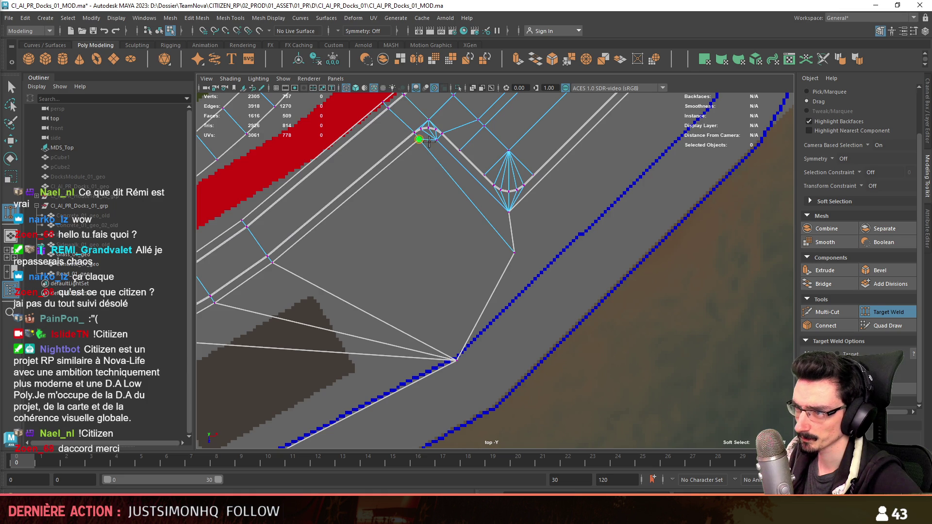
middle_click_drag(441, 209, 449, 218, "alt")
key("w")
left_click(520, 260)
mouse_move(551, 291)
left_mouse_down()
mouse_move(552, 333)
mouse_move(562, 350)
left_mouse_up()
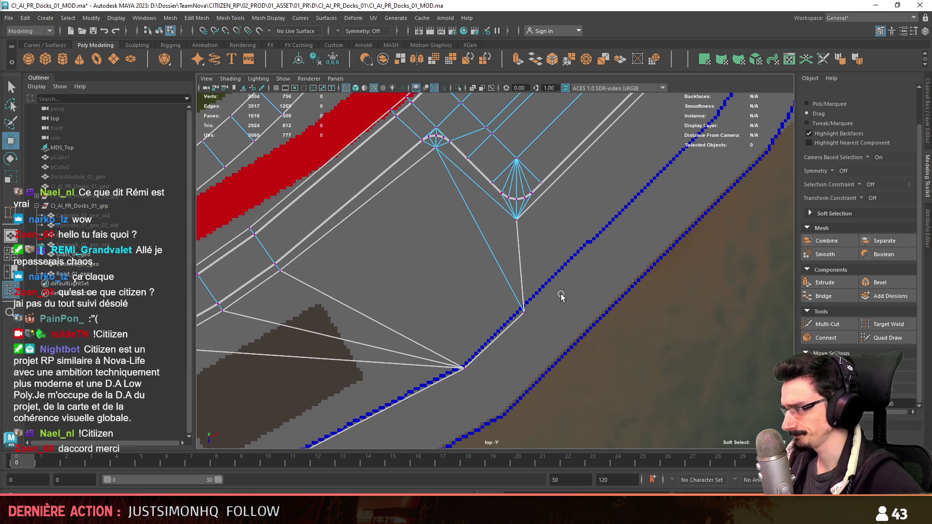
- Deselect the vertex and zoom out to frame the whole parking bay
left_click(561, 293)
scroll(561, 293, "up", 2)
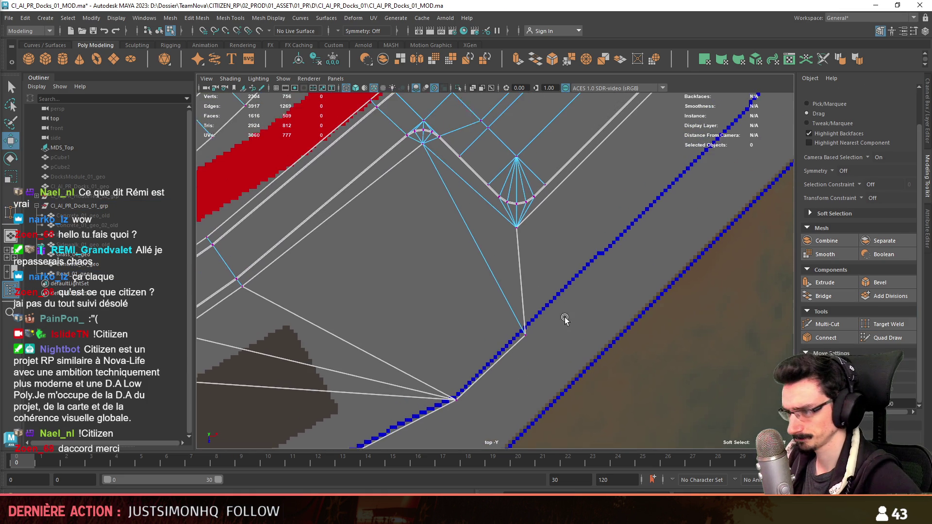
left_click(558, 368)
mouse_move(558, 368)
middle_mouse_down("alt")
mouse_move(679, 165)
mouse_move(567, 319)
middle_mouse_up("alt")
right_click_drag(567, 318, 530, 317, "alt")
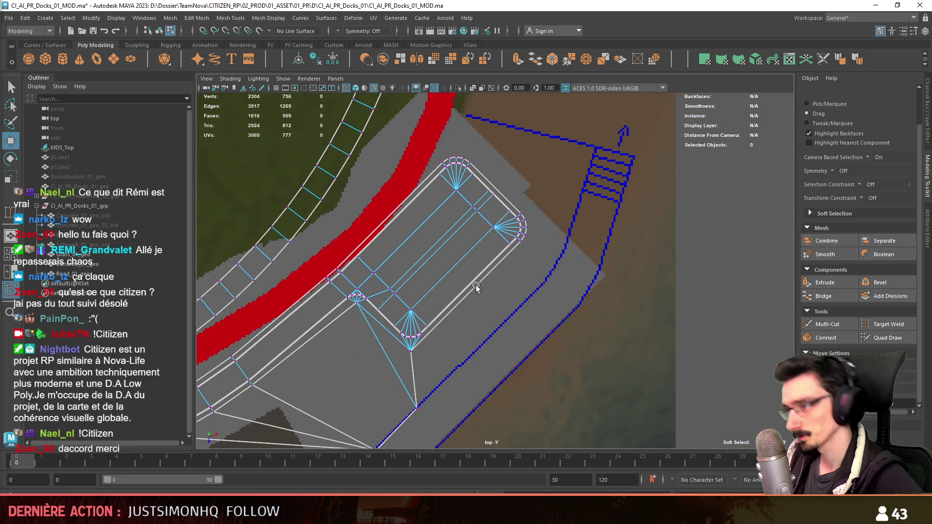
- At the bay's other corner, select the road-border vertex and its neighbouring edge
scroll(562, 281, "up", 3)
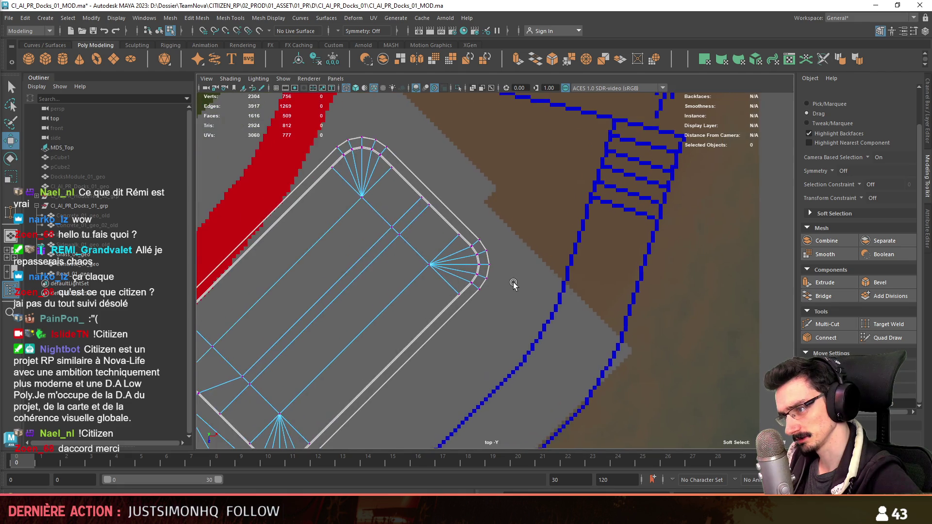
key("F10")
middle_click_drag(479, 277, 519, 189, "alt")
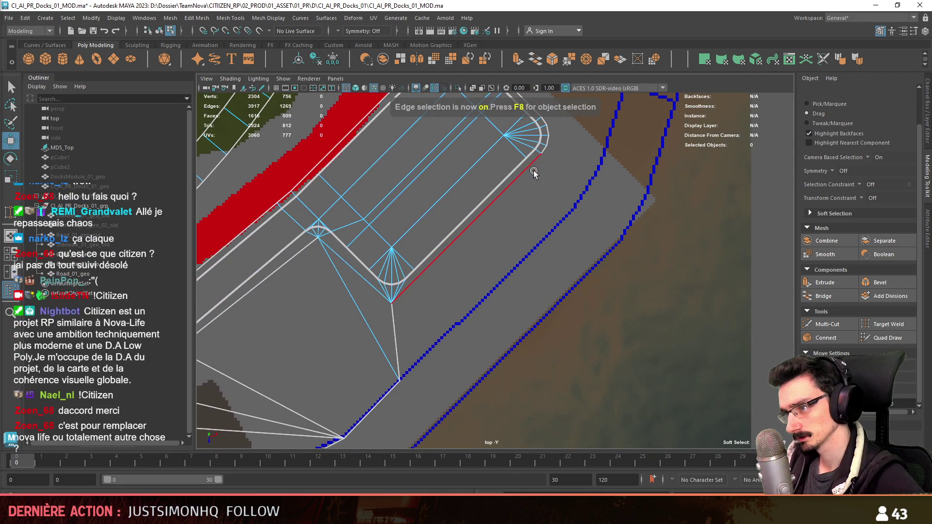
mouse_move(423, 284)
middle_mouse_down("alt")
mouse_move(417, 318)
mouse_move(417, 303)
middle_mouse_up("alt")
scroll(418, 323, "up", 1)
key("F9")
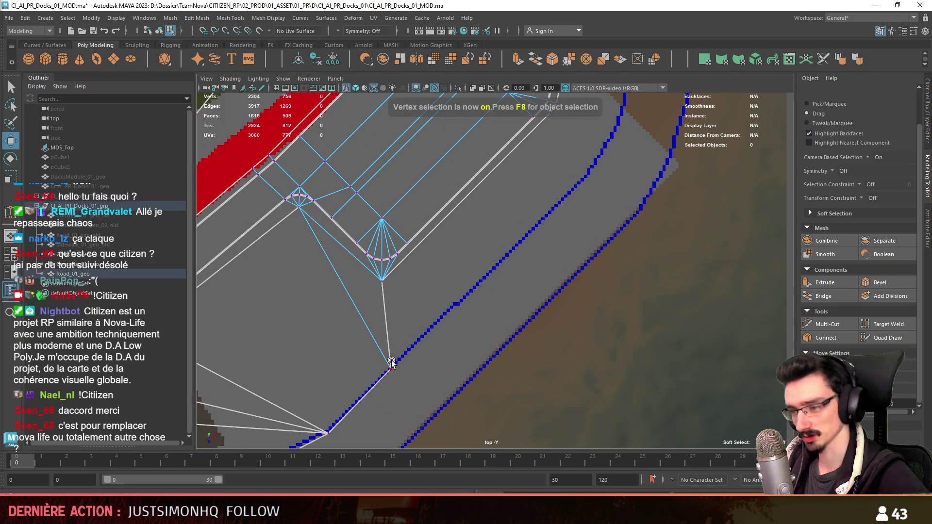
left_click(390, 369)
scroll(395, 362, "up", 1)
left_click(344, 267)
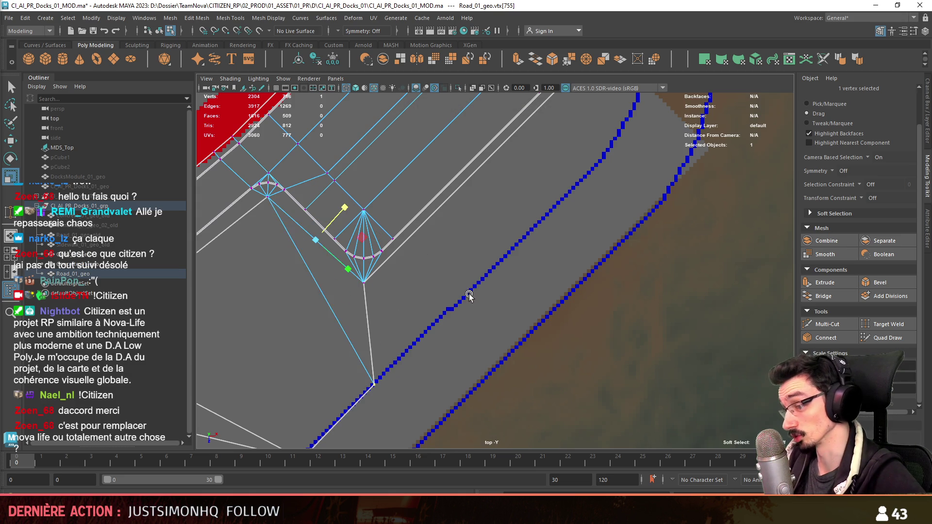
middle_click_drag(431, 297, 484, 257, "alt")
- Multi-Cut a new edge from the bay's corner vertex to the road border
key("w")
key("F10")
left_click(388, 270)
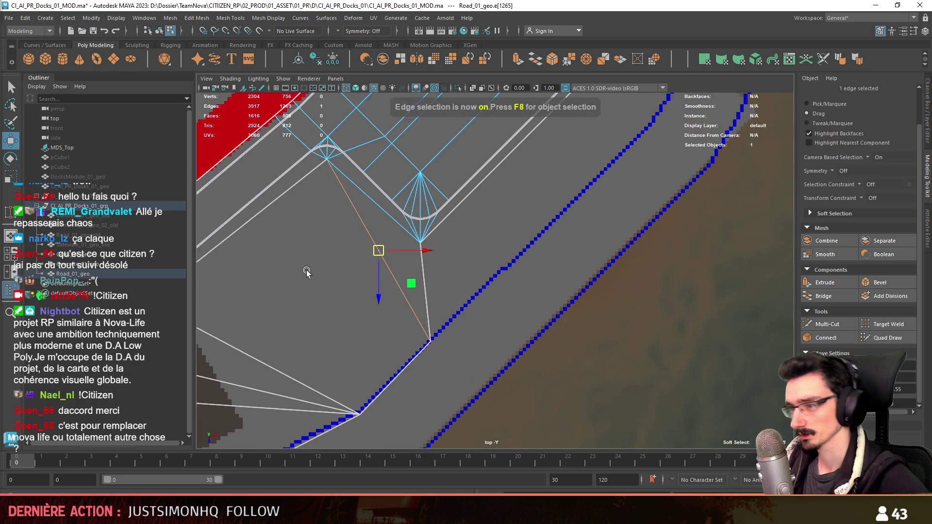
middle_click_drag(441, 289, 593, 283, "alt")
left_click(827, 324)
left_click(478, 153)
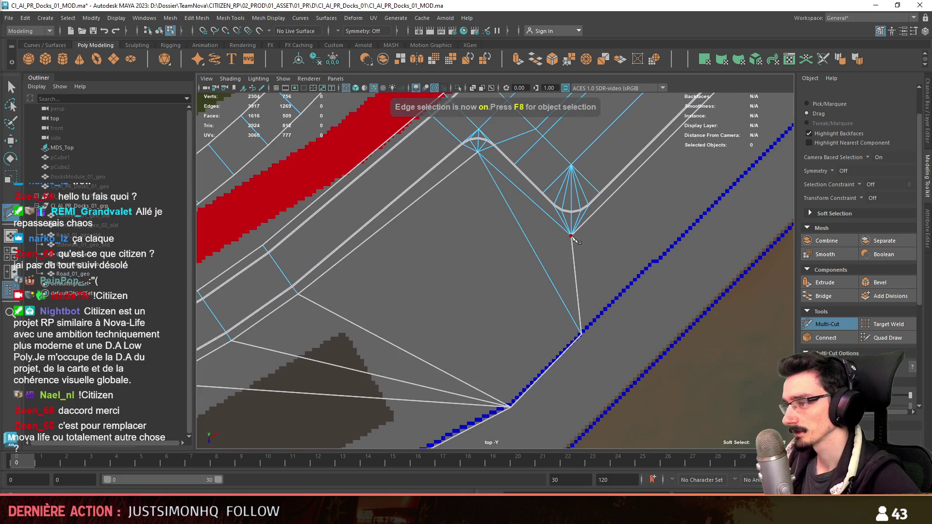
left_click(298, 295)
middle_click_drag(520, 265, 487, 286, "alt")
key("w")
- Target Weld the lower vertex of the new cut onto the upper one
key("F10")
middle_click_drag(594, 289, 588, 309, "alt")
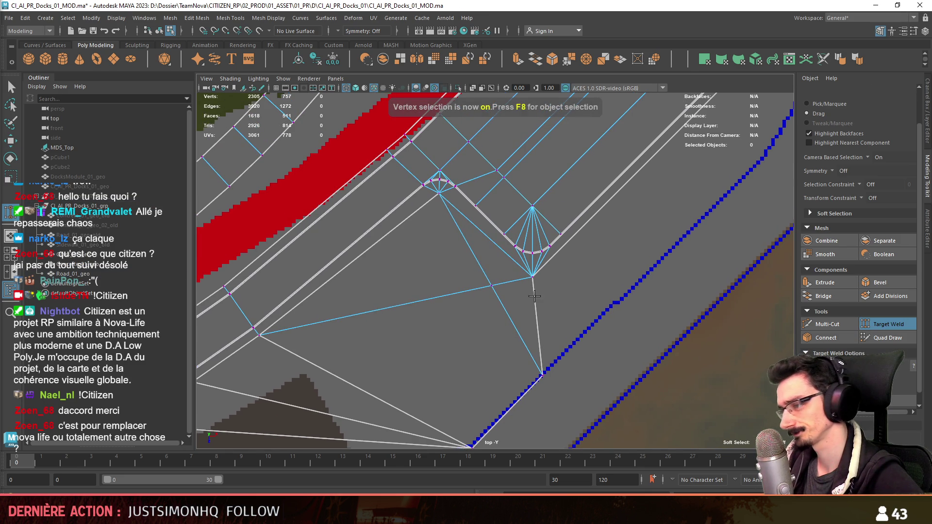
left_click_drag(446, 201, 440, 193)
middle_click_drag(439, 193, 420, 196, "alt")
key("w")
key("F10")
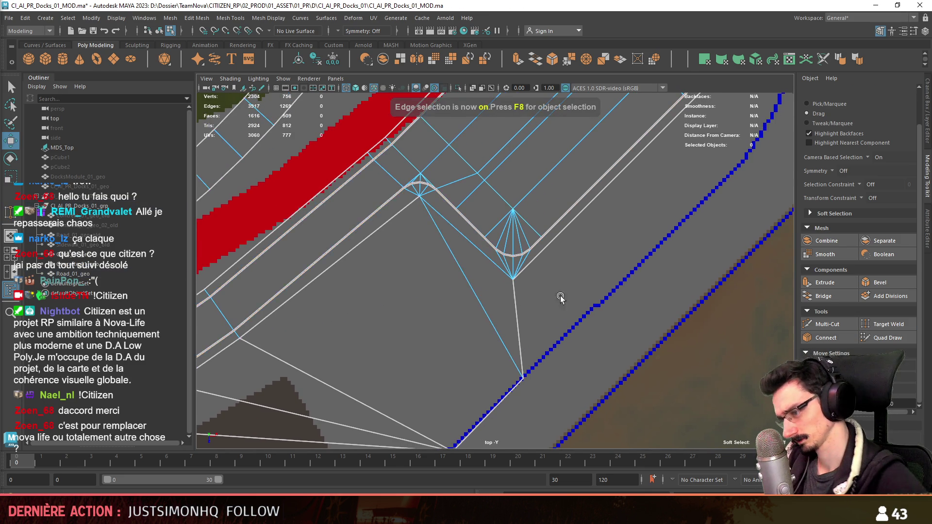
- Select the road-border edge loop and weld the extra vertex into its neighbour
middle_click_drag(521, 314, 449, 372, "alt")
left_click(439, 422)
middle_click_drag(440, 421, 520, 344, "alt")
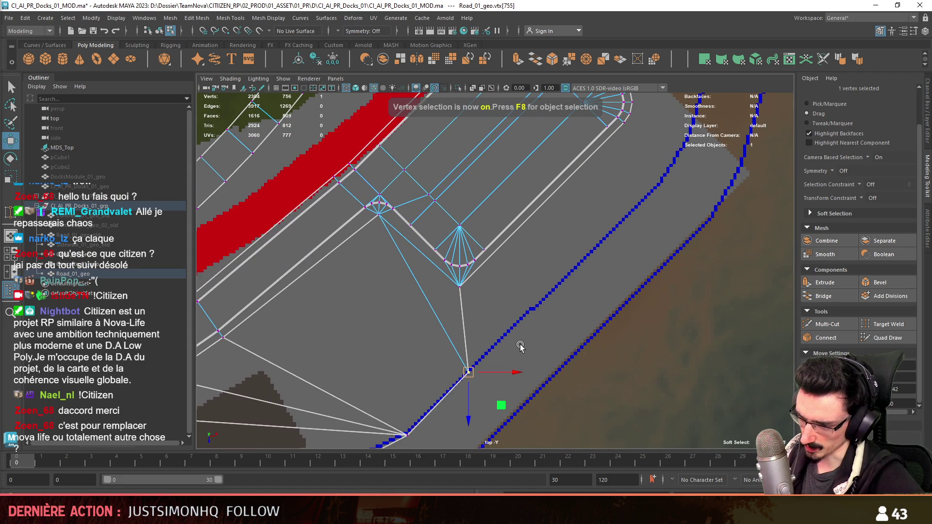
key("F10")
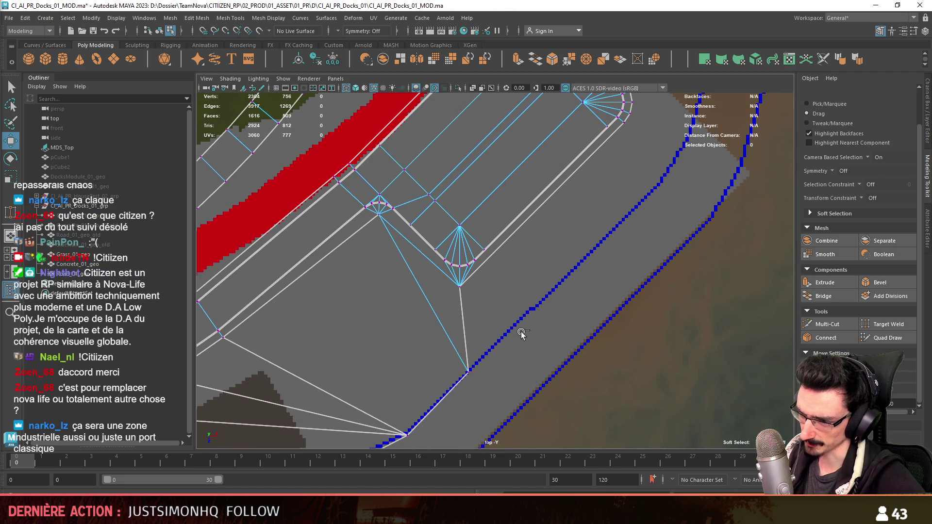
key("F9")
middle_click_drag(419, 340, 491, 326, "alt")
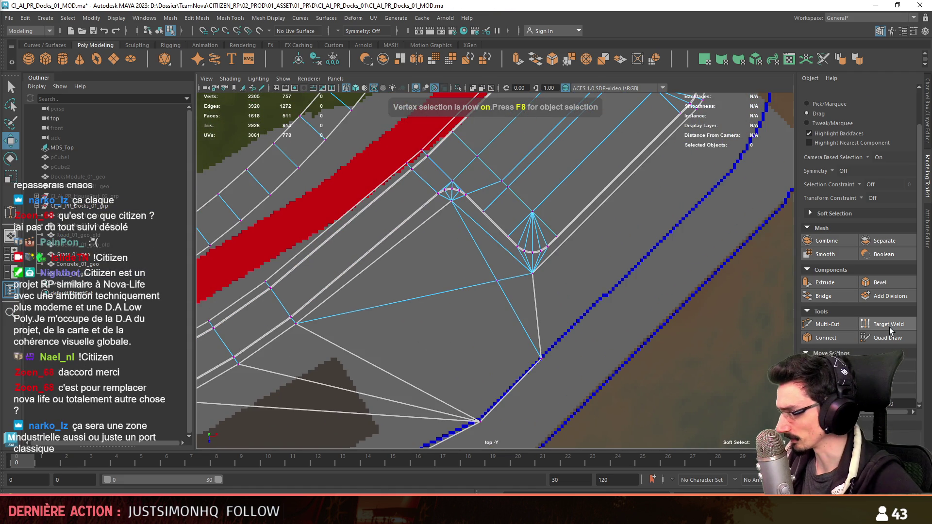
left_click_drag(295, 326, 295, 327)
key("w")
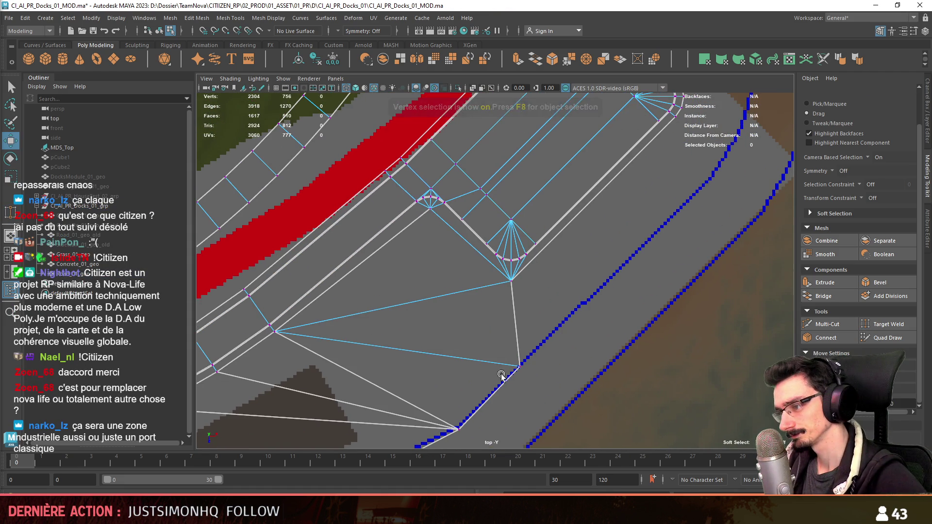
- Scale the bay corner vertex pair flat into a straight line
left_click(520, 371)
middle_click_drag(591, 360, 543, 374, "alt")
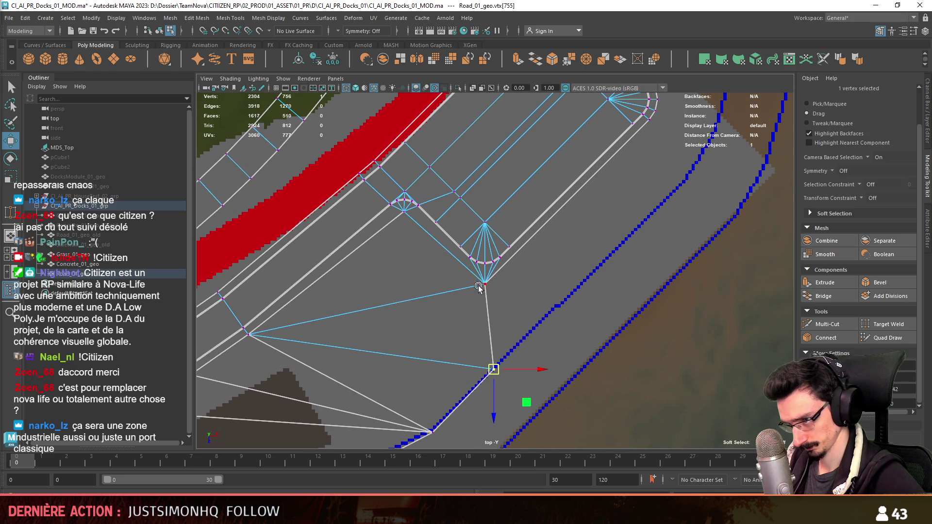
middle_click_drag(492, 306, 487, 352, "alt")
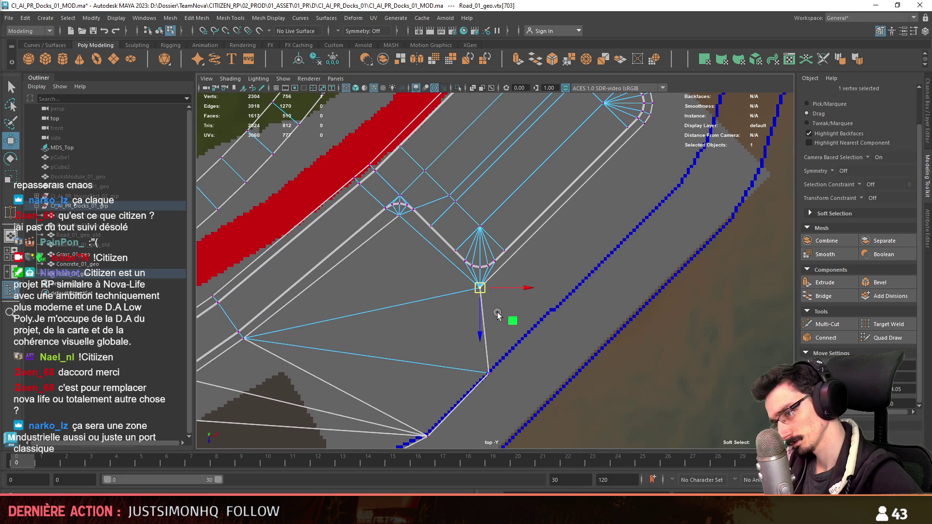
left_click_drag(579, 187, 567, 206)
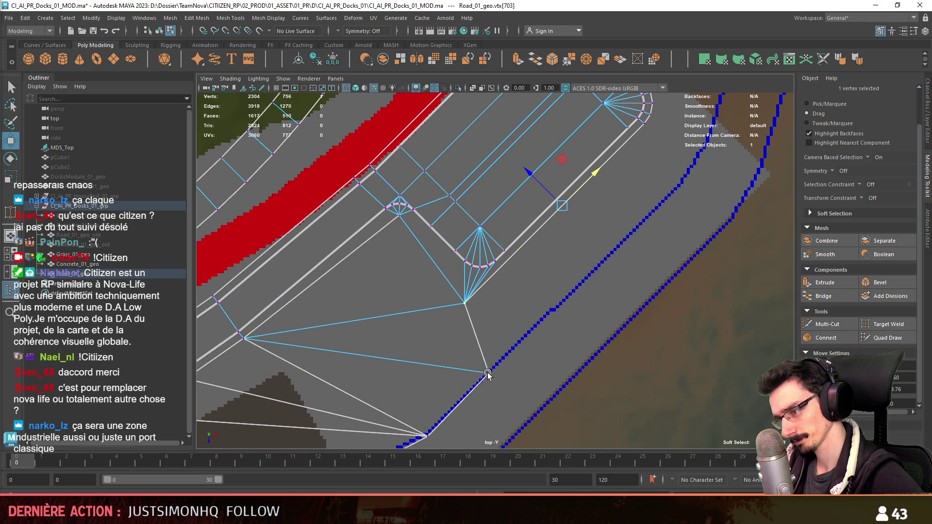
key("ctrl+z")
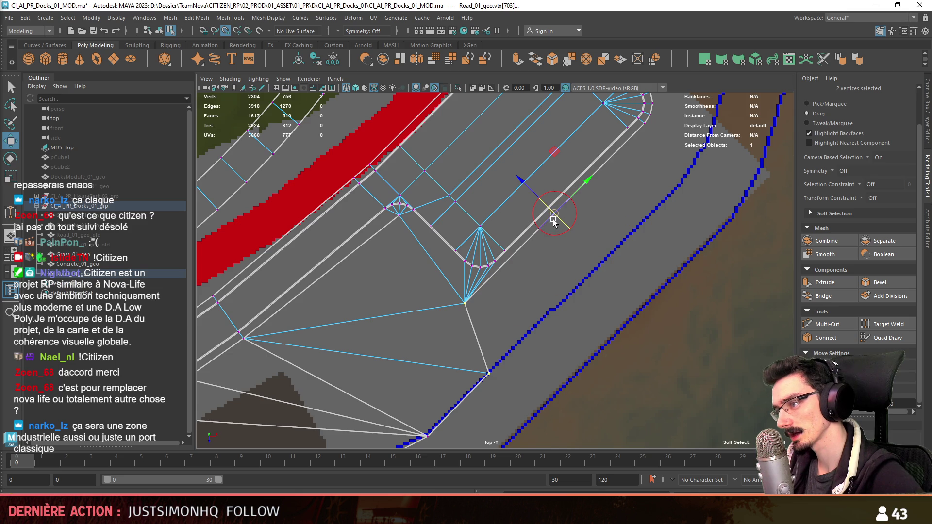
key("r")
left_click_drag(495, 273, 440, 343)
left_click(577, 288)
middle_click_drag(577, 287, 514, 380, "alt")
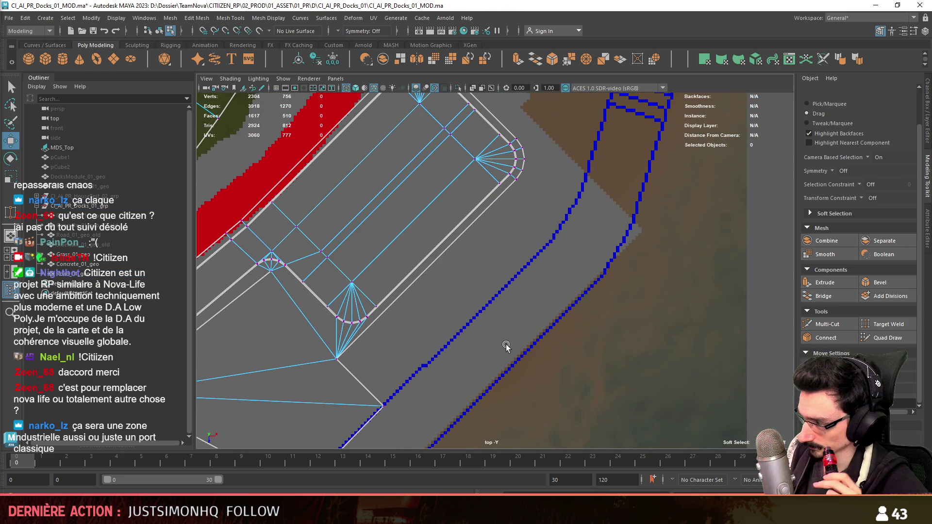
scroll(392, 371, "down", 5)
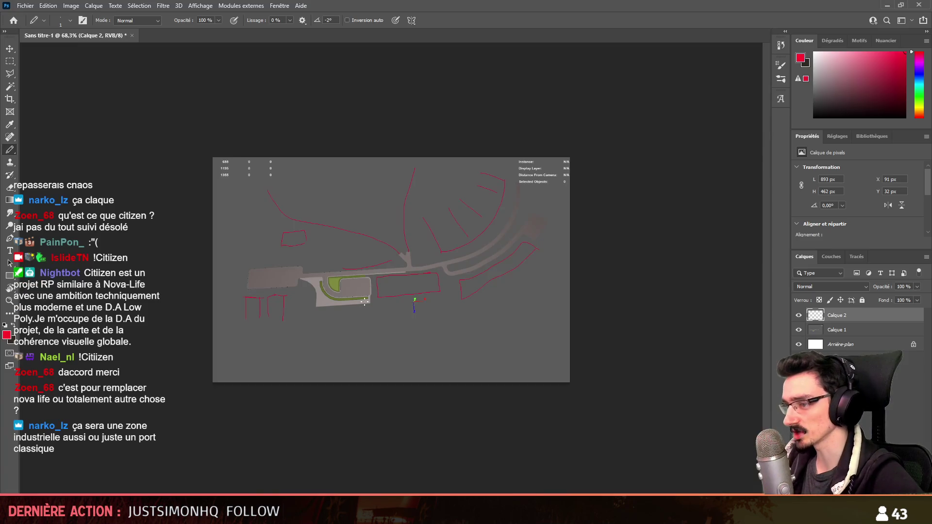
- Paint and undo red test strokes on the map, then fly Unity's camera toward the docks
right_click_drag(282, 296, 310, 296, "alt")
left_click_drag(266, 217, 271, 277)
key("ctrl+z")
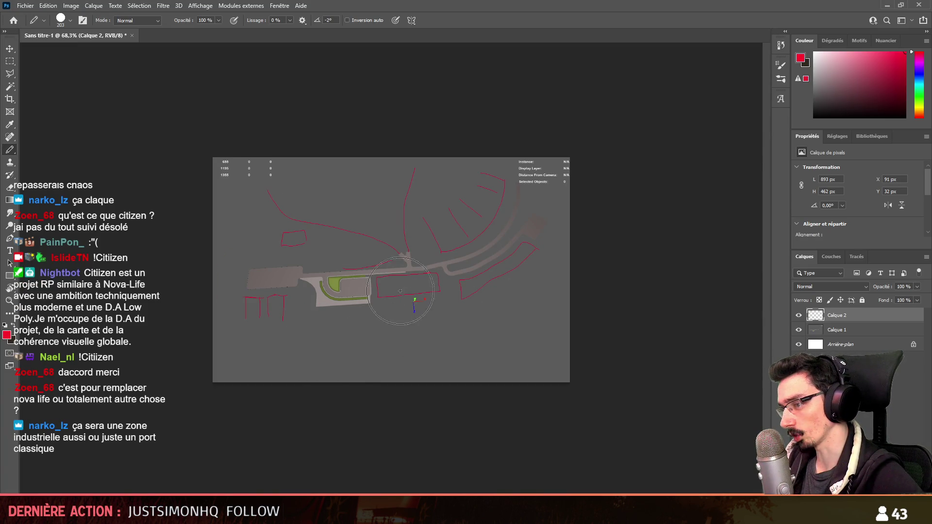
left_click_drag(512, 251, 483, 292)
key("ctrl+z")
left_click_drag(510, 229, 500, 239)
key("ctrl+z")
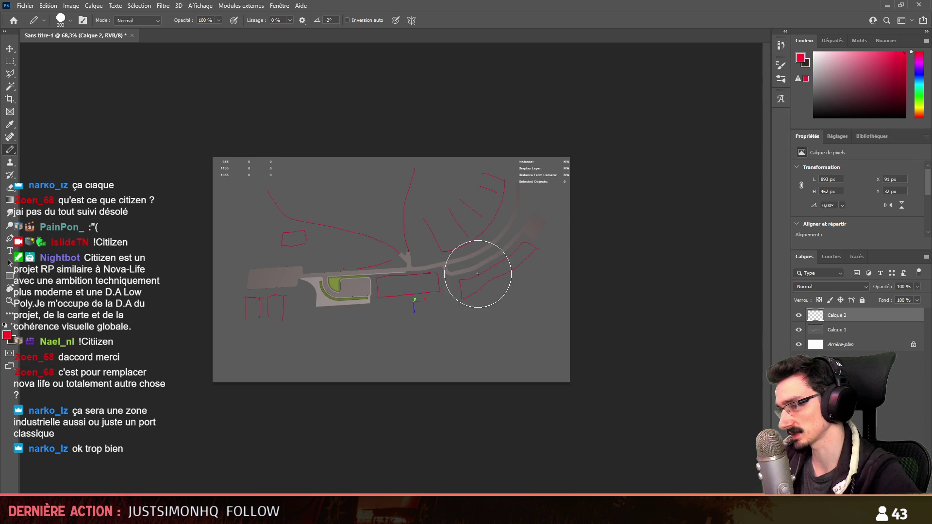
left_click_drag(407, 270, 392, 342)
key("ctrl+z")
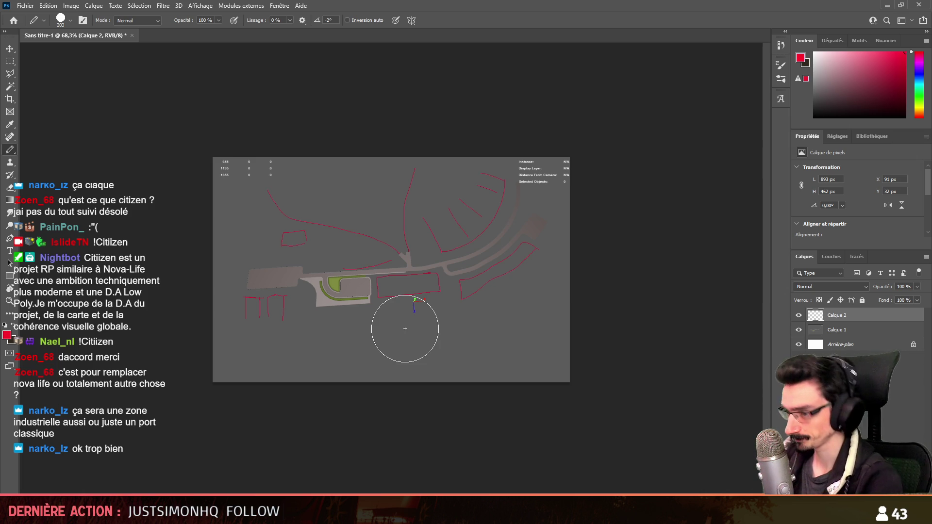
key("alt+Tab")
mouse_move(343, 414)
right_mouse_down()
mouse_move(524, 238)
mouse_move(457, 298)
right_mouse_up()
- Select Road_01_geo and apply UV > Automatic to all 250 of its faces
key("alt+Tab")
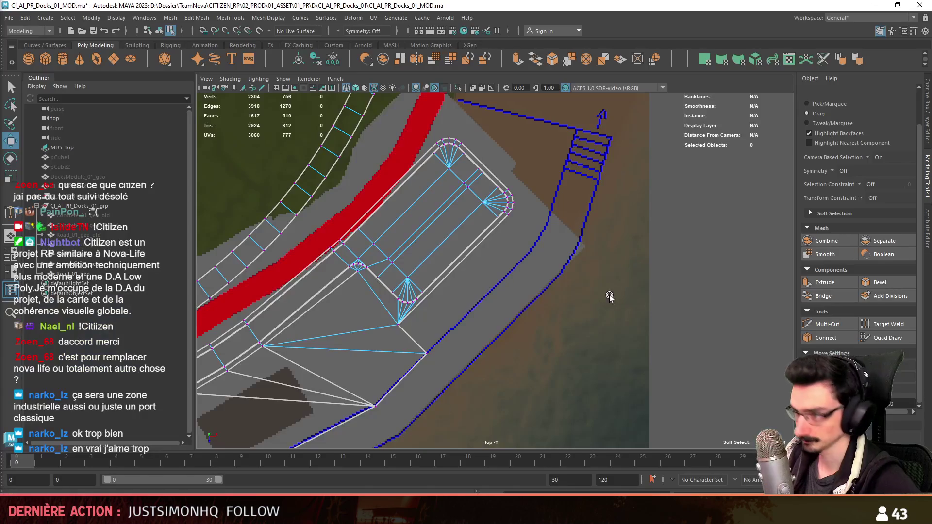
key("F8")
left_click(571, 256)
mouse_move(561, 316)
left_mouse_down("alt")
mouse_move(628, 228)
mouse_move(563, 286)
mouse_move(607, 243)
left_mouse_up("alt")
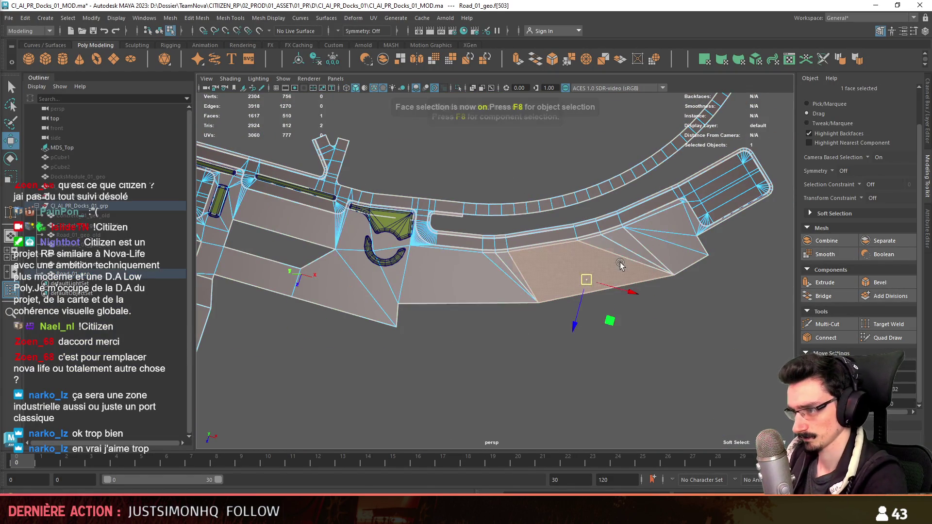
key("F8")
left_click(756, 59)
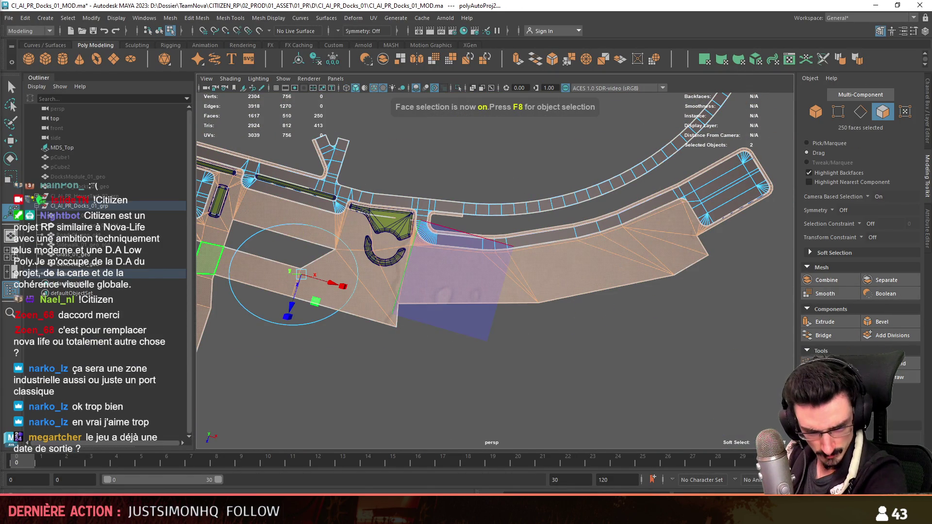
- Return to object mode, reselect the road mesh, and switch to vertex editing
key("F8")
left_click(443, 374)
scroll(377, 386, "up", 5)
scroll(493, 311, "down", 3)
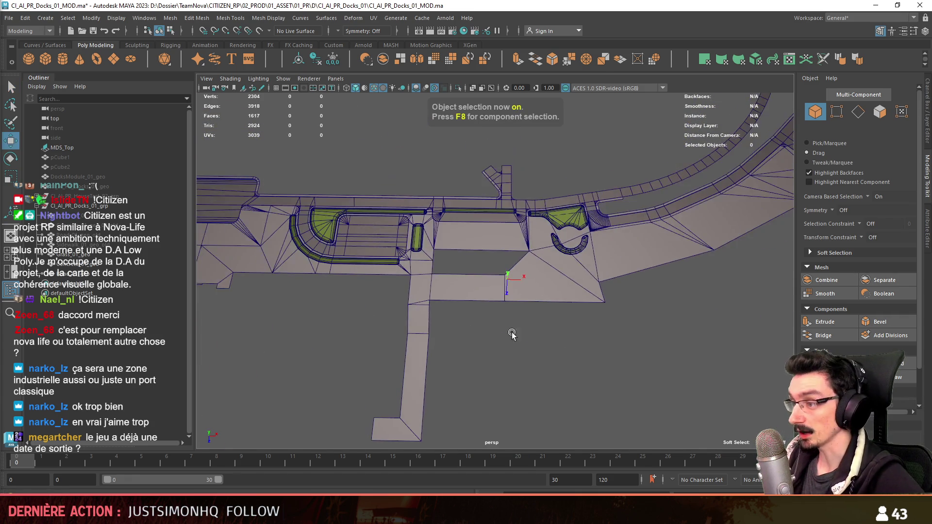
left_click(515, 315)
key("F8")
scroll(548, 324, "up", 3)
scroll(548, 324, "down", 4)
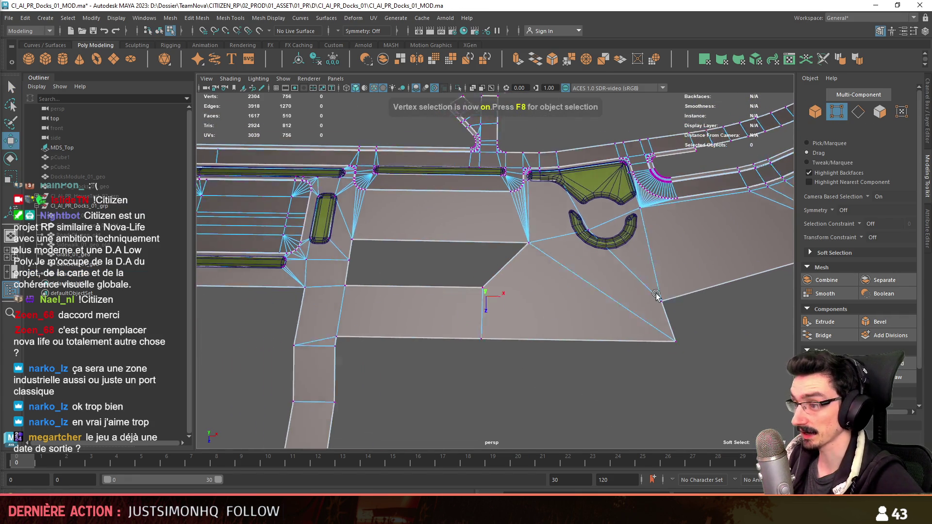
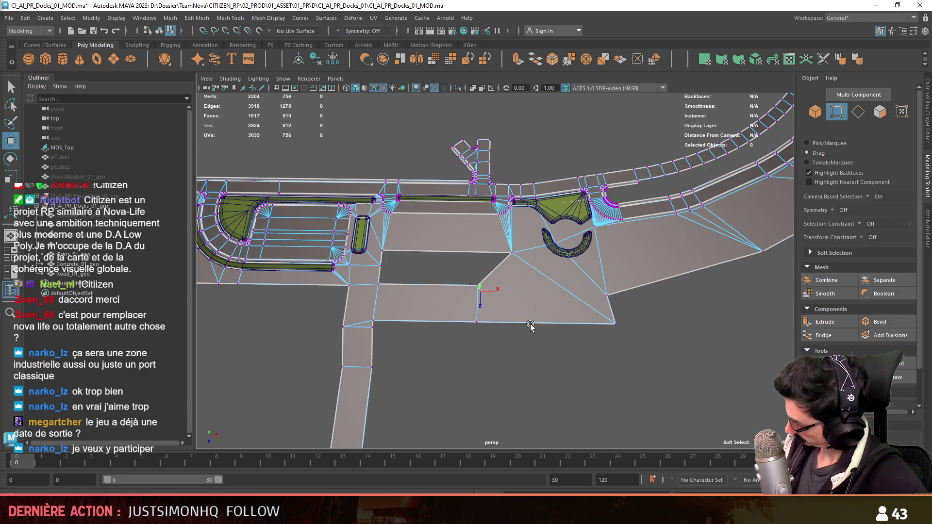
- Select the Road_01_geo mesh and bring the road branch end into view
mouse_move(529, 324)
left_mouse_down("alt")
mouse_move(538, 350)
mouse_move(577, 312)
mouse_move(542, 298)
mouse_move(553, 291)
mouse_move(496, 253)
left_mouse_up("alt")
key("F8")
key("F8")
scroll(418, 258, "down", 5)
key("F8")
mouse_move(418, 258)
left_mouse_down("alt")
mouse_move(593, 339)
mouse_move(582, 322)
mouse_move(350, 299)
mouse_move(531, 296)
mouse_move(551, 256)
mouse_move(513, 272)
left_mouse_up("alt")
left_click(579, 333)
left_click(487, 291)
scroll(455, 284, "up", 5)
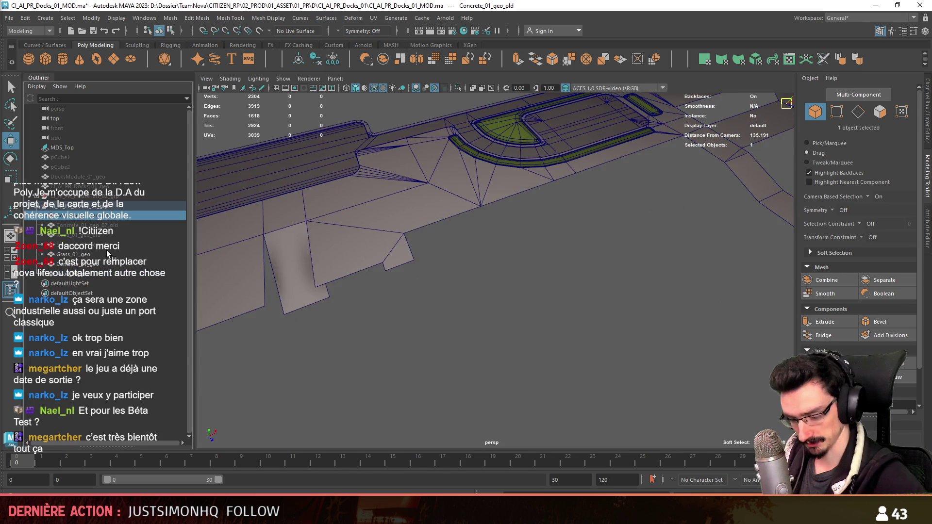
mouse_move(359, 245)
left_mouse_down("alt")
mouse_move(451, 305)
mouse_move(406, 312)
mouse_move(466, 325)
mouse_move(671, 316)
left_mouse_up("alt")
- Extrude the branch's end edge twice to push out new road sections
key("F10")
left_click(394, 275)
left_click(826, 322)
mouse_move(510, 310)
left_mouse_down("alt")
mouse_move(485, 308)
mouse_move(469, 350)
mouse_move(413, 301)
mouse_move(538, 300)
left_mouse_up("alt")
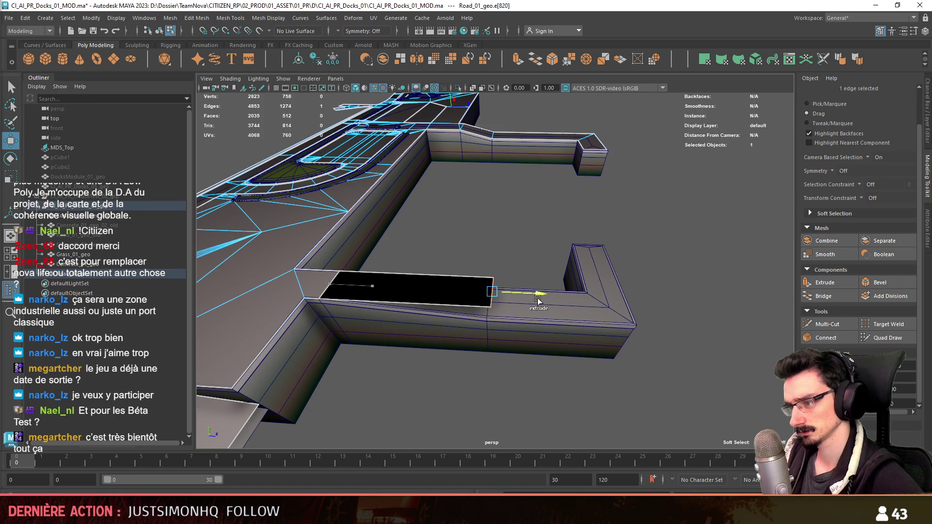
mouse_move(486, 339)
left_mouse_down("alt")
mouse_move(482, 228)
mouse_move(490, 218)
mouse_move(524, 275)
mouse_move(474, 276)
left_mouse_up("alt")
key("ctrl+e")
- In top view, select the new section's corner vertices and diagonal edge
key("space")
key("space")
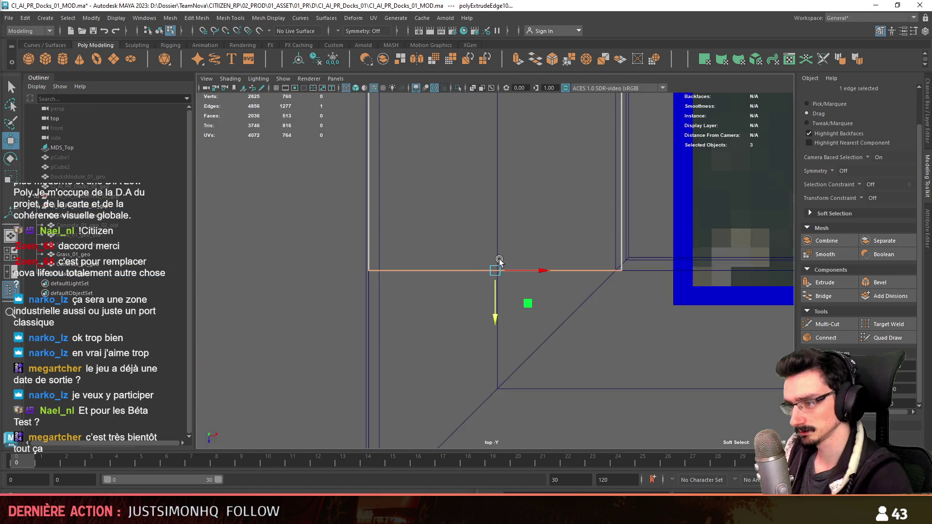
key("F9")
left_click(437, 267)
middle_click_drag(437, 266, 395, 265, "alt")
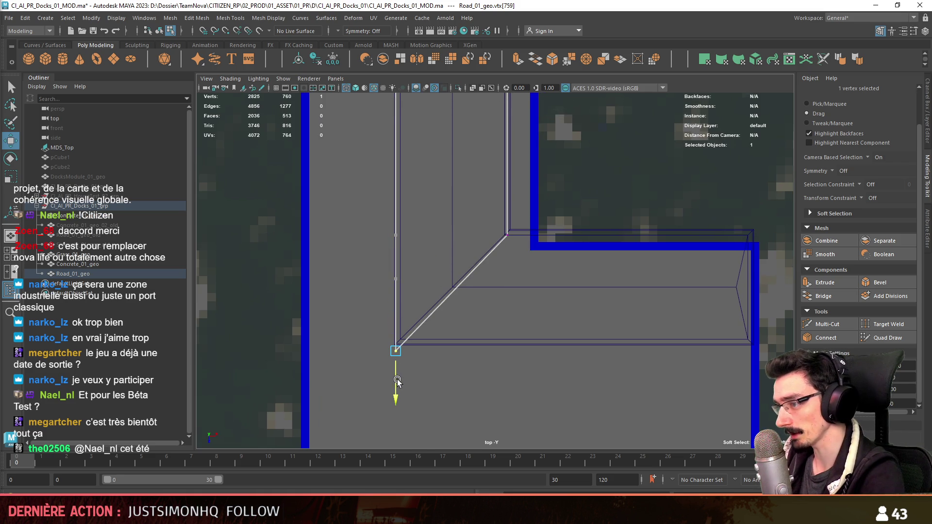
key("F10")
left_click(451, 293)
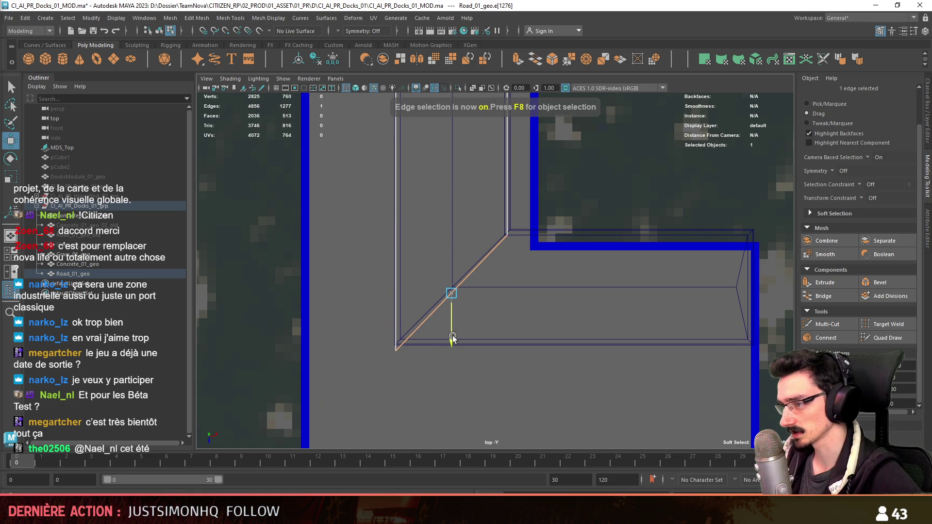
key("F9")
left_click(396, 350)
- Extrude the diagonal edge right and slide its bottom vertex onto the blue outline
middle_click_drag(462, 363, 416, 369, "alt")
key("F10")
left_click_drag(446, 297, 692, 309, "shift")
middle_click_drag(692, 309, 568, 294, "alt")
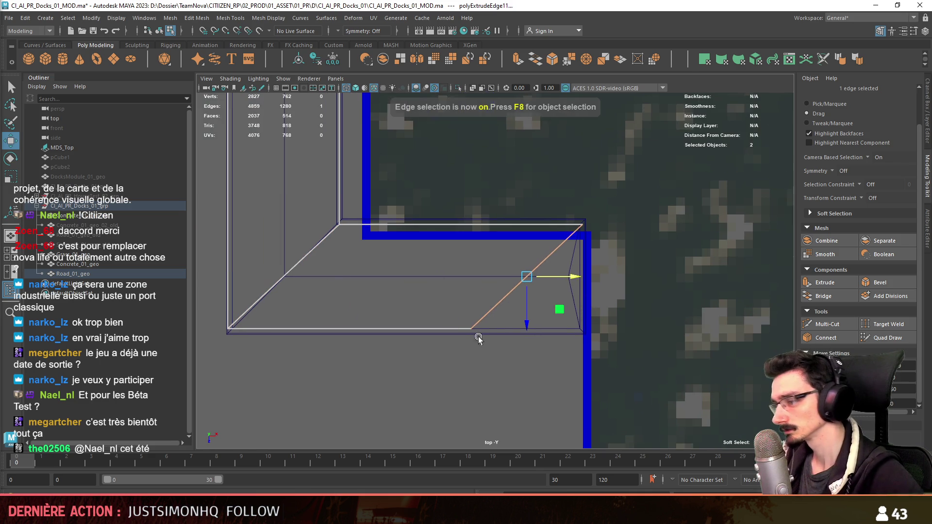
key("F9")
left_click(471, 329)
left_click_drag(522, 329, 546, 331)
middle_click_drag(631, 324, 607, 311, "alt")
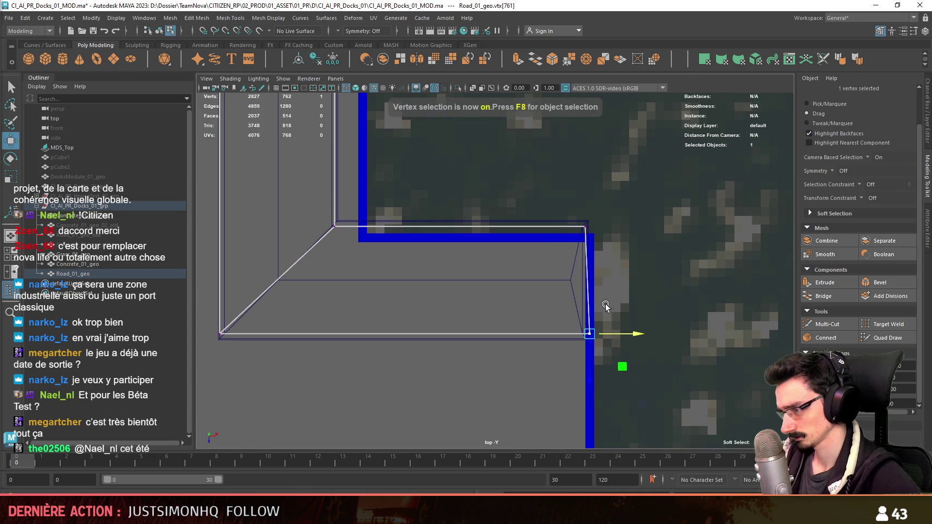
- Back in perspective view, hide the Concrete_01_geo_old walls
key("w")
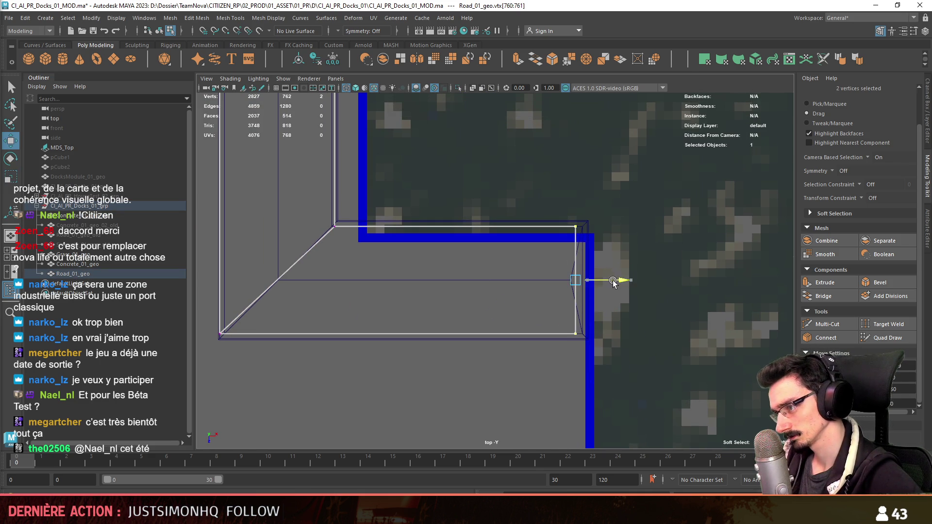
scroll(567, 287, "down", 2)
key("space")
key("F8")
mouse_move(567, 288)
left_mouse_down("alt")
mouse_move(566, 312)
mouse_move(500, 302)
left_mouse_up("alt")
left_click(496, 314)
key("ctrl+h")
- Select the new road branch faces on the road mesh and close in on the road
left_click(447, 272)
key("F8")
left_click_drag(308, 239, 529, 262)
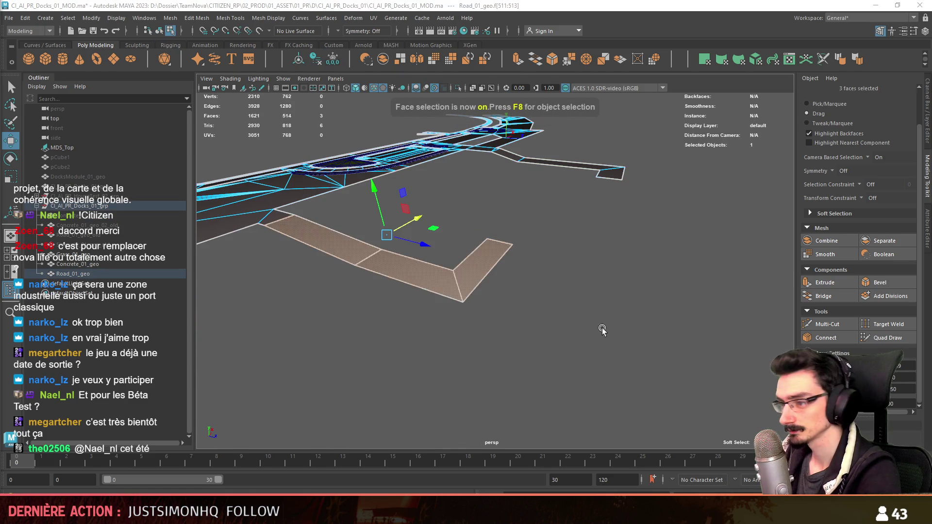
key("F8")
mouse_move(625, 308)
left_mouse_down("alt")
mouse_move(637, 354)
mouse_move(590, 296)
mouse_move(546, 272)
mouse_move(485, 262)
mouse_move(451, 304)
left_mouse_up("alt")
scroll(453, 316, "down", 3)
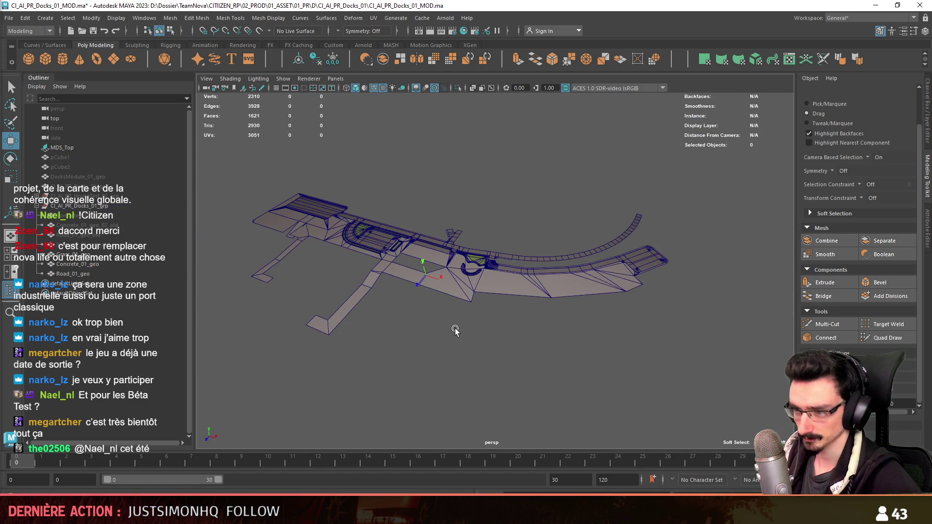
scroll(476, 322, "up", 3)
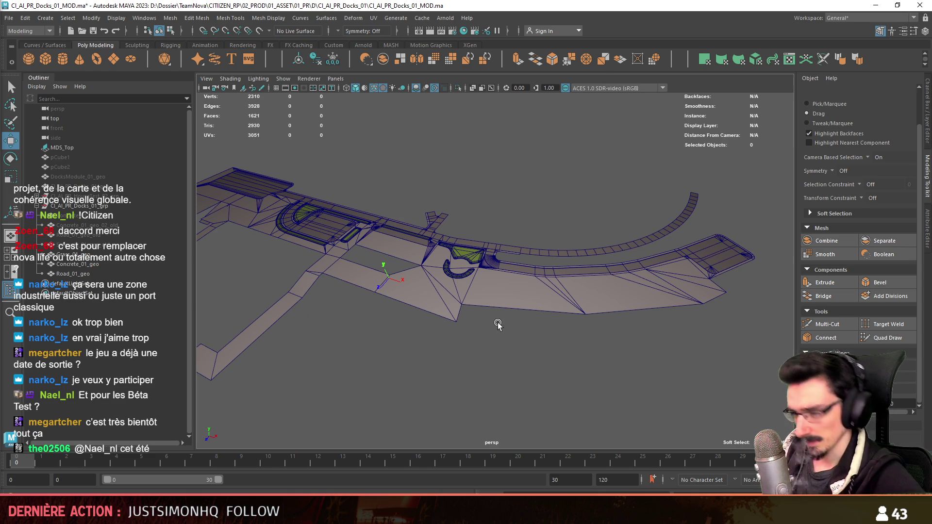
scroll(498, 324, "up", 5)
left_click_drag(519, 318, 426, 316, "alt")
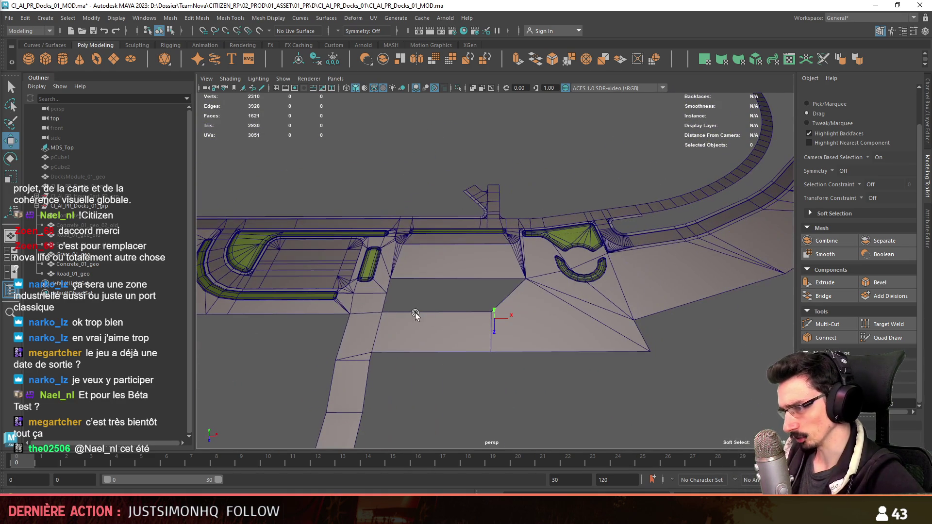
mouse_move(698, 312)
left_mouse_down("alt")
mouse_move(527, 329)
mouse_move(562, 341)
mouse_move(545, 344)
mouse_move(499, 341)
mouse_move(548, 334)
mouse_move(561, 297)
mouse_move(645, 296)
mouse_move(481, 315)
mouse_move(603, 281)
mouse_move(423, 269)
mouse_move(485, 270)
mouse_move(439, 267)
mouse_move(464, 293)
left_mouse_up("alt")
left_click(532, 298)
scroll(533, 298, "up", 3)
key("F9")
left_click(567, 282)
left_click(508, 279)
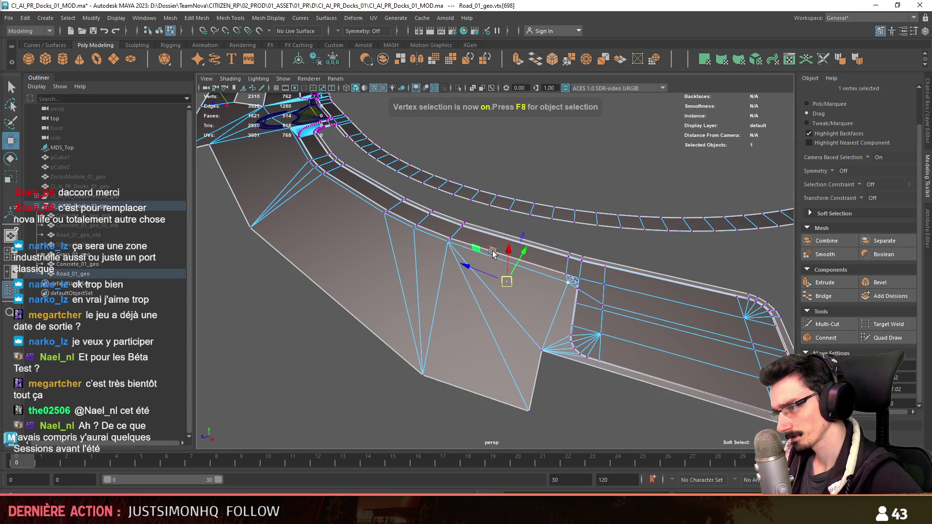
key("F8")
key("f")
key("q")
left_click(476, 349)
key("ctrl+s")
key("w")
mouse_move(476, 348)
left_mouse_down("alt")
mouse_move(479, 307)
mouse_move(429, 333)
mouse_move(572, 314)
mouse_move(453, 308)
mouse_move(470, 308)
mouse_move(457, 292)
mouse_move(418, 294)
left_mouse_up("alt")
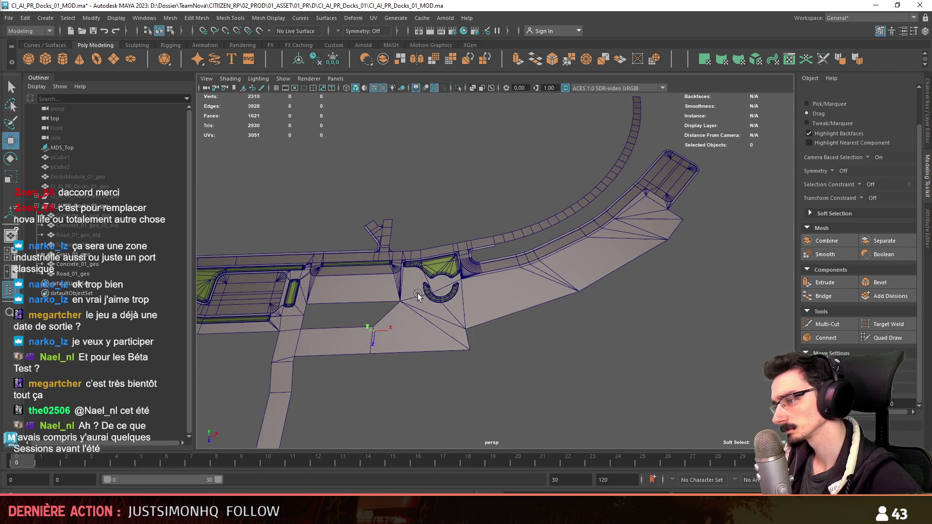
left_click_drag(443, 357, 533, 270, "alt")
left_click(533, 318)
- Select the road's outer border edges and extrude them into a curb strip
left_click_drag(532, 318, 400, 316, "alt")
key("F11")
left_click(569, 236)
left_click(630, 212)
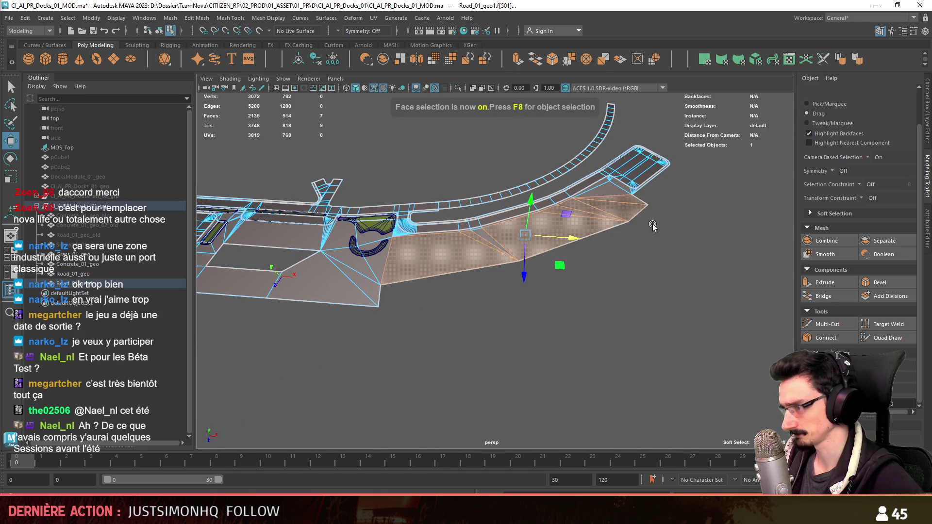
key("F10")
double_click(583, 232)
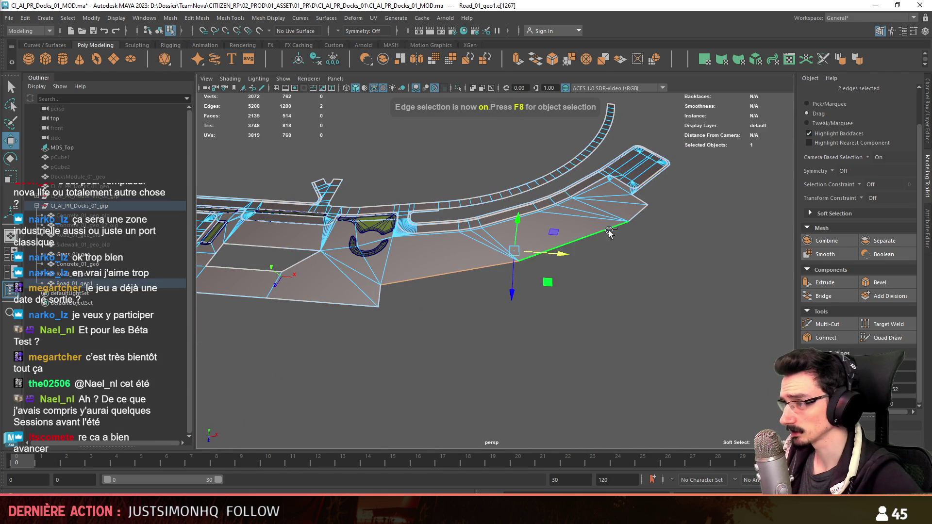
left_click_drag(558, 262, 557, 248, "alt")
right_click_drag(540, 201, 540, 201, "shift")
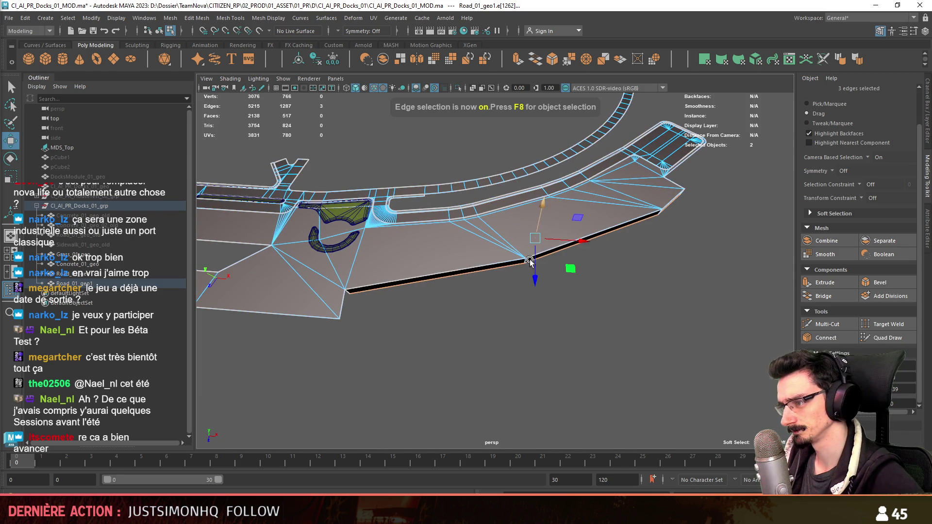
- Delete all faces of the road copy
key("F8")
key("F11")
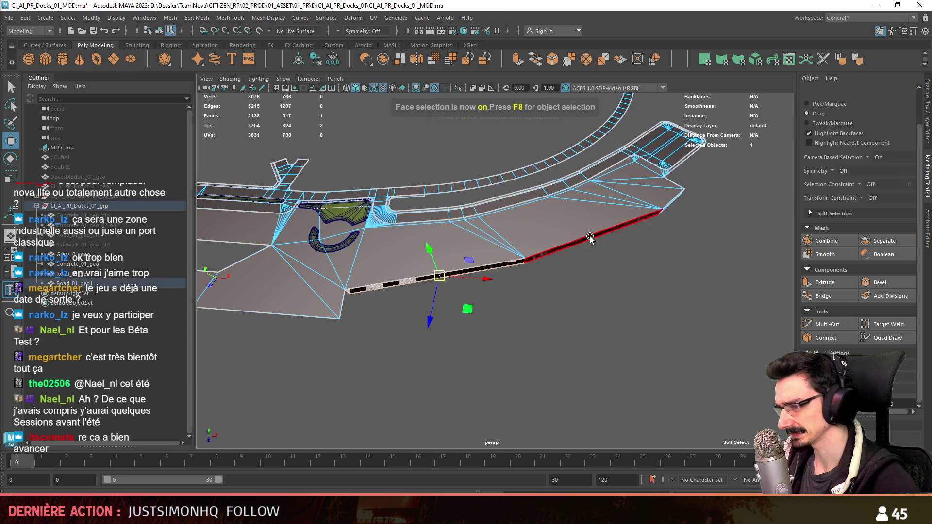
key("ctrl+F11")
key("Delete")
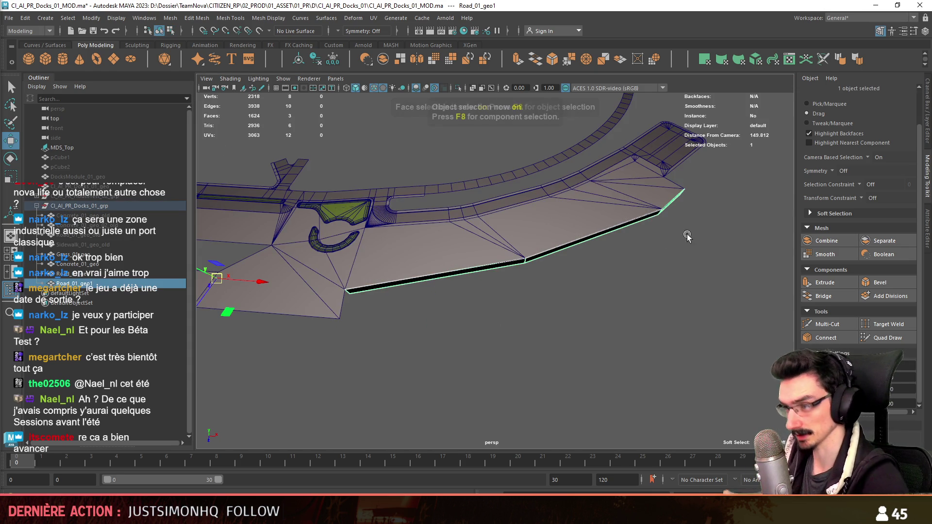
key("F8")
- Select the curb strip mesh and inspect one of its edge loops
left_click(124, 217)
scroll(514, 290, "up", 3)
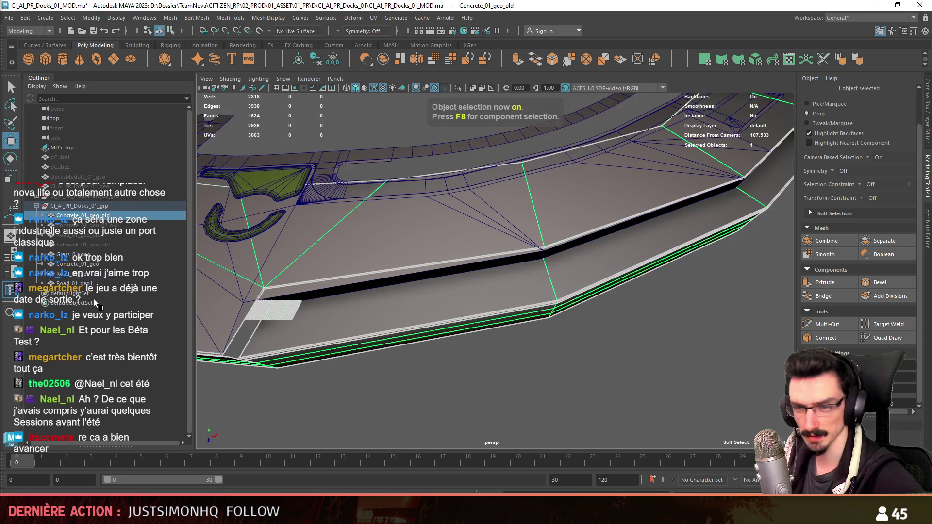
left_click(534, 272)
key("F10")
double_click(601, 258)
mouse_move(601, 258)
left_mouse_down("alt")
mouse_move(517, 288)
mouse_move(514, 243)
left_mouse_up("alt")
left_click(561, 310)
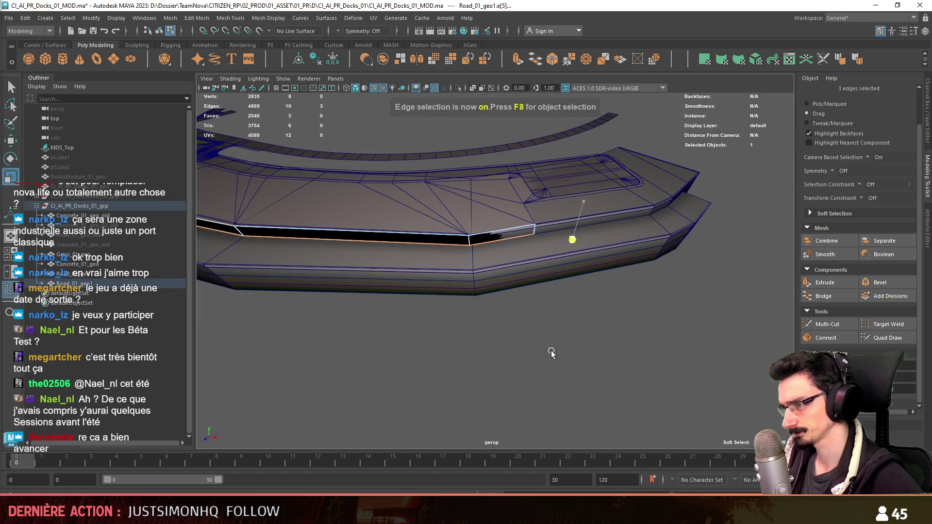
- Extrude three road border edges outward and down by 15
mouse_move(548, 354)
left_mouse_down("alt")
mouse_move(503, 329)
mouse_move(443, 319)
mouse_move(406, 291)
left_mouse_up("alt")
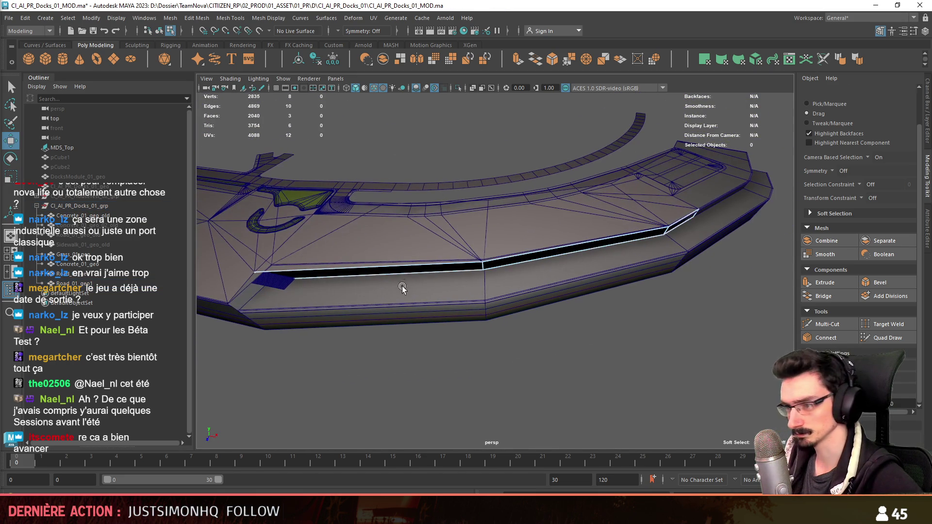
left_click(374, 275)
left_click(674, 233, "shift")
mouse_move(674, 233)
left_mouse_down("alt")
mouse_move(606, 328)
mouse_move(599, 291)
mouse_move(643, 270)
mouse_move(621, 298)
mouse_move(629, 311)
left_mouse_up("alt")
left_click(826, 282)
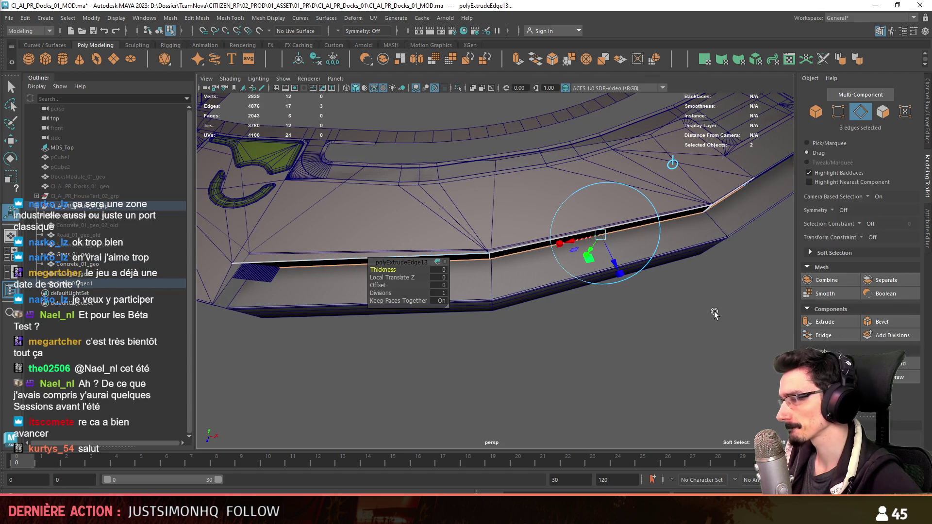
left_click_drag(615, 256, 626, 290)
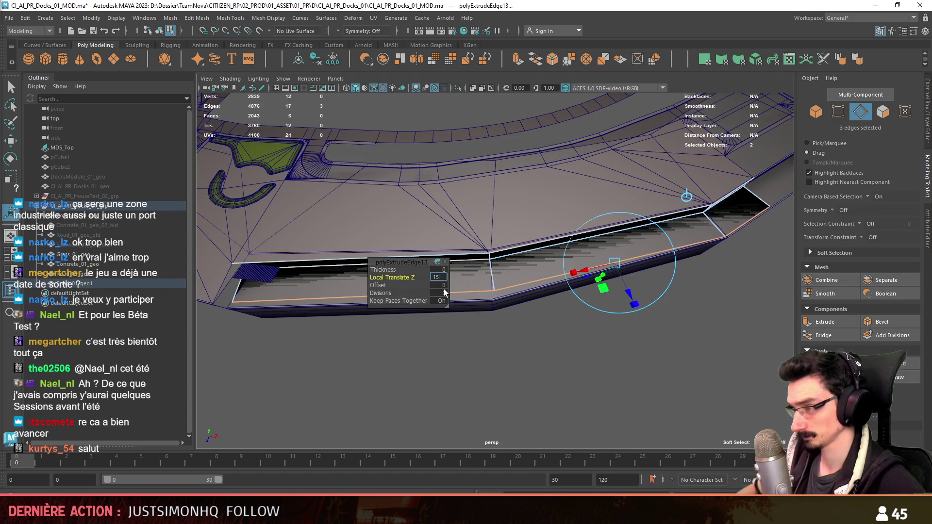
key("Return")
- Delete the unwanted faces of the new strip
key("F8")
left_click_drag(444, 292, 475, 375, "alt")
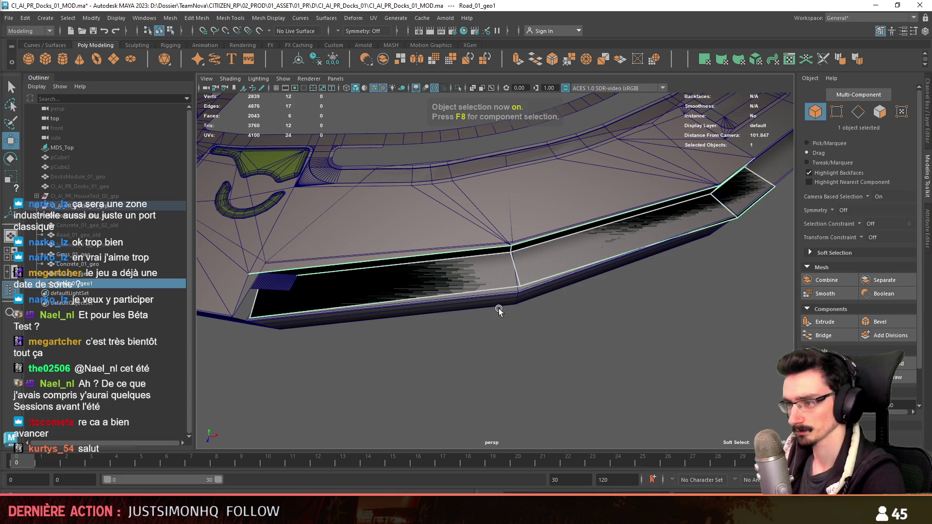
key("F11")
mouse_move(734, 202)
left_mouse_down()
mouse_move(469, 302)
mouse_move(516, 289)
mouse_move(479, 267)
left_mouse_up()
key("Delete")
- Slide the strip's corner vertex along the road edge using an edge-aligned pivot
key("F9")
left_click(354, 298)
left_click_drag(354, 298, 357, 253)
key("f")
key("d")
left_click(598, 243)
mouse_move(598, 243)
right_mouse_down("alt")
mouse_move(468, 300)
mouse_move(426, 297)
mouse_move(609, 295)
right_mouse_up("alt")
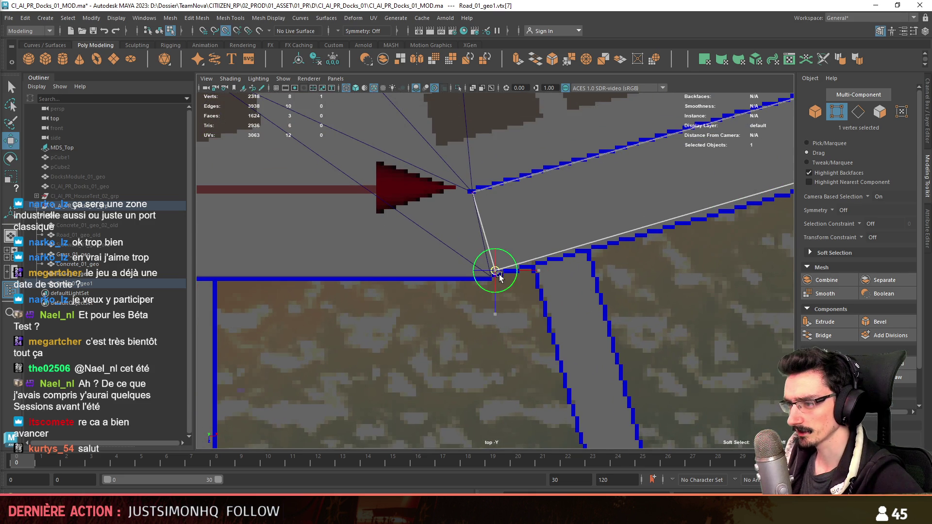
key("w")
key("space")
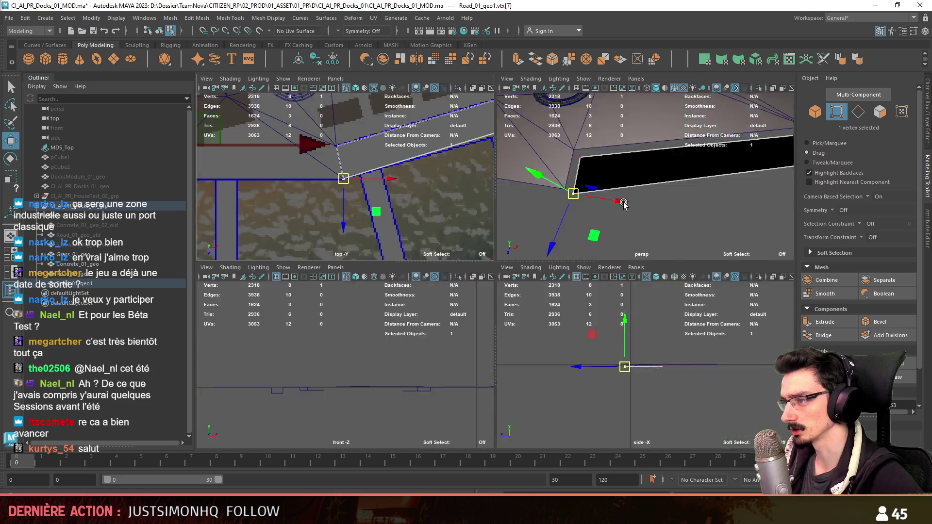
key("space")
left_click(524, 274)
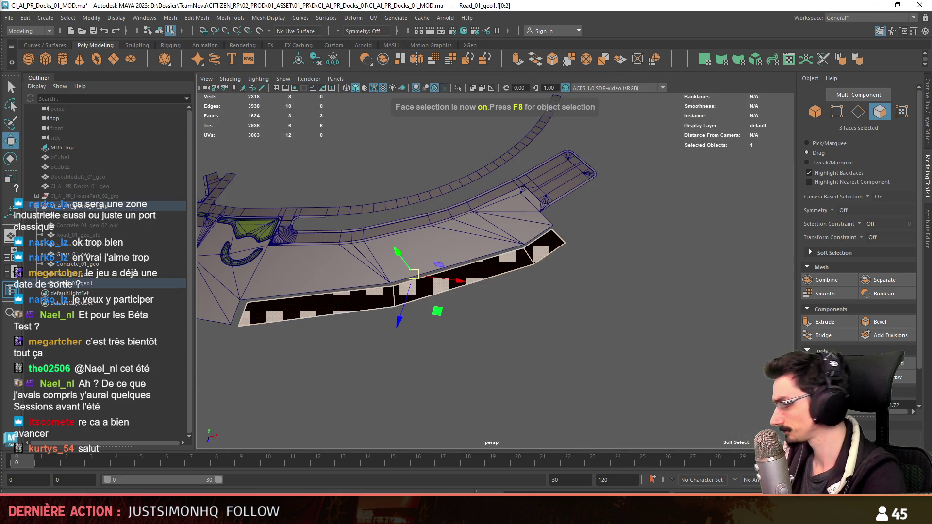
- Apply Automatic UV projection to the strip faces
key("F8")
scroll(490, 257, "up", 3)
key("F8")
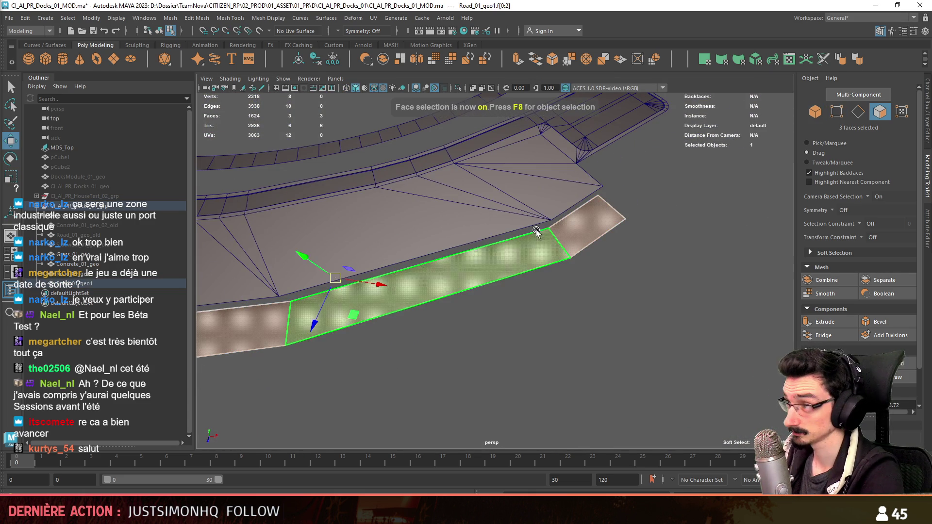
left_click(755, 61)
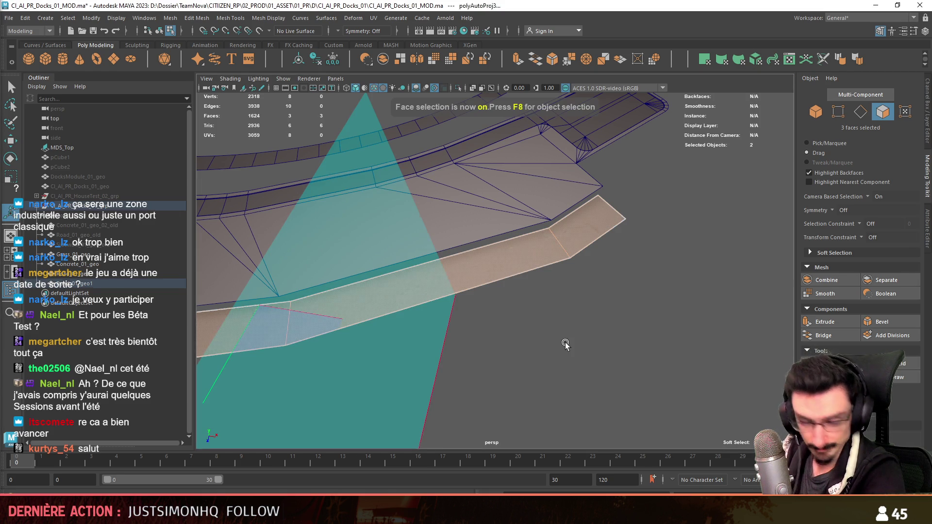
key("F8")
scroll(558, 323, "down", 5)
scroll(553, 309, "up", 5)
mouse_move(553, 309)
left_mouse_down("alt")
mouse_move(522, 288)
mouse_move(497, 234)
mouse_move(539, 263)
mouse_move(548, 309)
left_mouse_up("alt")
key("w")
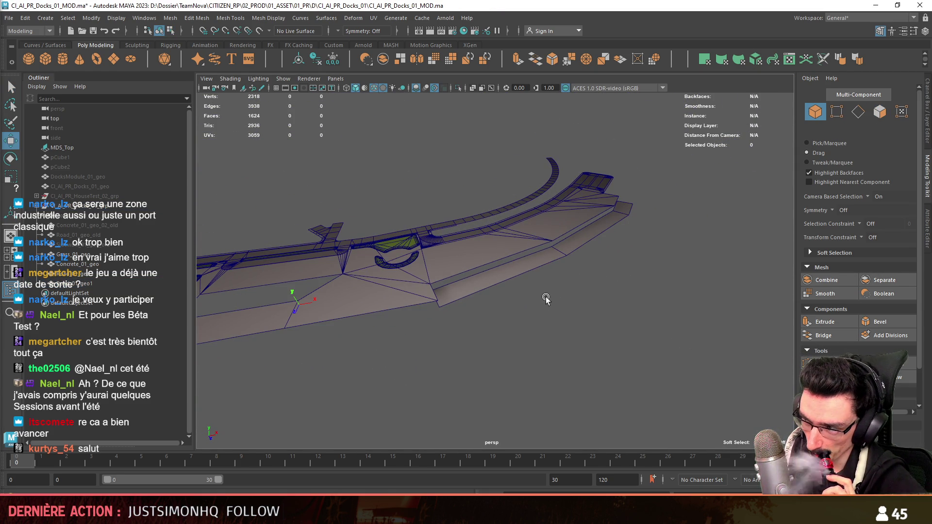
- Combine Road_01_geo and the lower road piece into one mesh and frame it
mouse_move(539, 309)
left_mouse_down("alt")
mouse_move(448, 333)
mouse_move(452, 369)
mouse_move(578, 310)
mouse_move(677, 304)
mouse_move(529, 311)
left_mouse_up("alt")
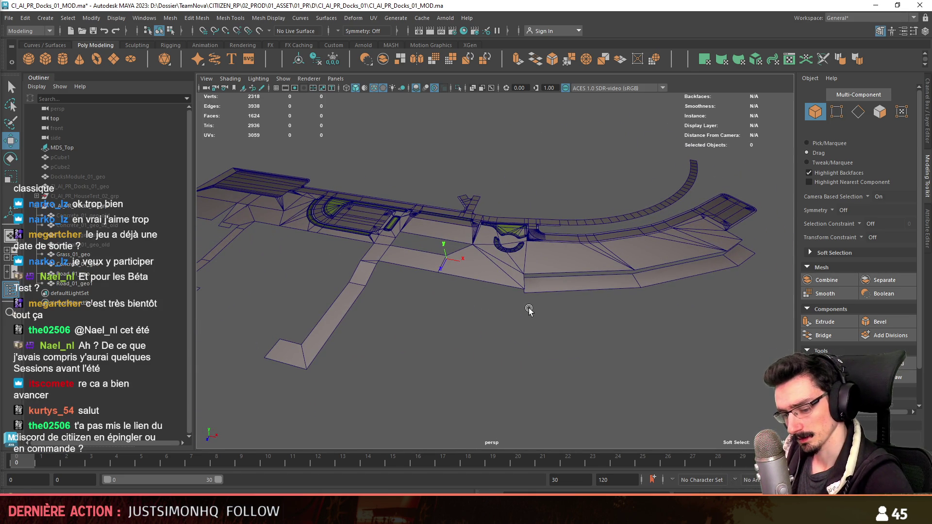
scroll(527, 306, "up", 4)
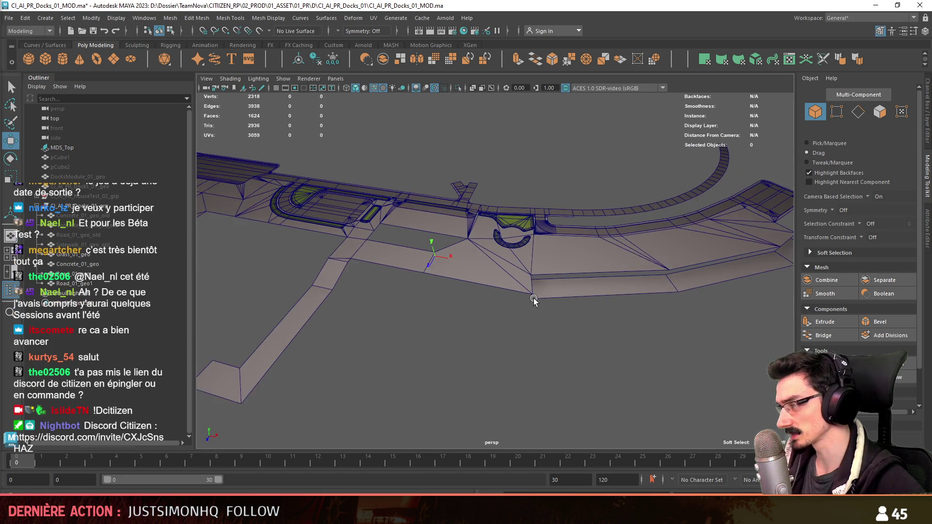
mouse_move(587, 303)
left_mouse_down("alt")
mouse_move(490, 272)
mouse_move(453, 277)
mouse_move(578, 306)
mouse_move(456, 308)
mouse_move(539, 254)
left_mouse_up("alt")
left_click(71, 273)
double_click(71, 273)
left_click(488, 305, "shift")
left_click_drag(488, 305, 396, 106, "alt")
left_click(366, 59)
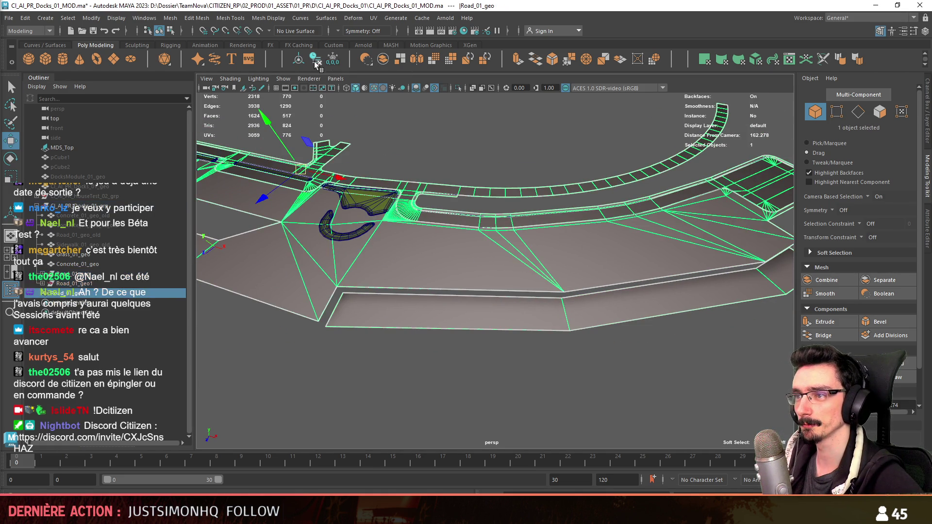
left_click(86, 276)
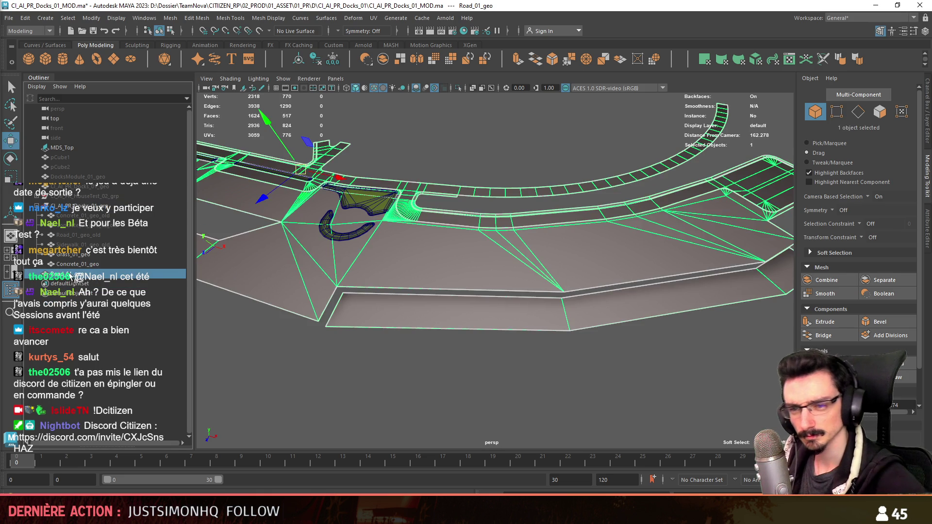
key("f")
- Add the Grass and Concrete meshes, turn off Wireframe on Shaded, and select the cameras
scroll(472, 290, "up", 5)
mouse_move(490, 175)
left_mouse_down("shift")
mouse_move(408, 235)
mouse_move(323, 209)
left_mouse_up("shift")
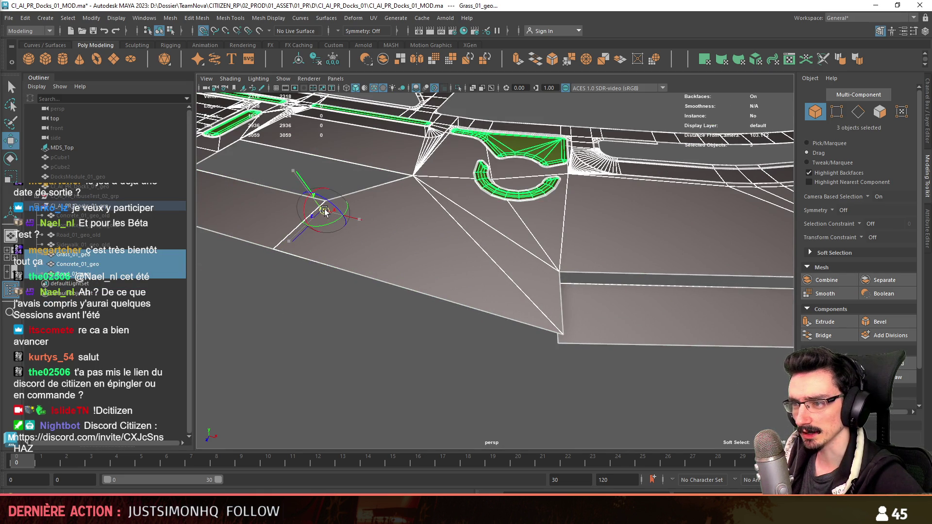
mouse_move(439, 273)
left_mouse_down("alt")
mouse_move(442, 282)
mouse_move(541, 235)
mouse_move(317, 238)
mouse_move(514, 263)
mouse_move(509, 301)
mouse_move(467, 279)
mouse_move(522, 241)
left_mouse_up("alt")
left_click(374, 89)
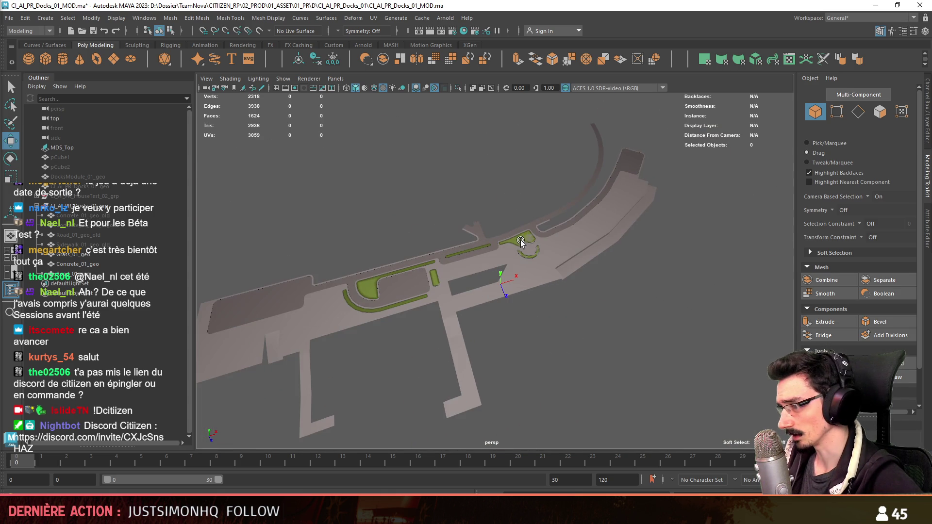
scroll(486, 249, "up", 4)
scroll(345, 204, "down", 2)
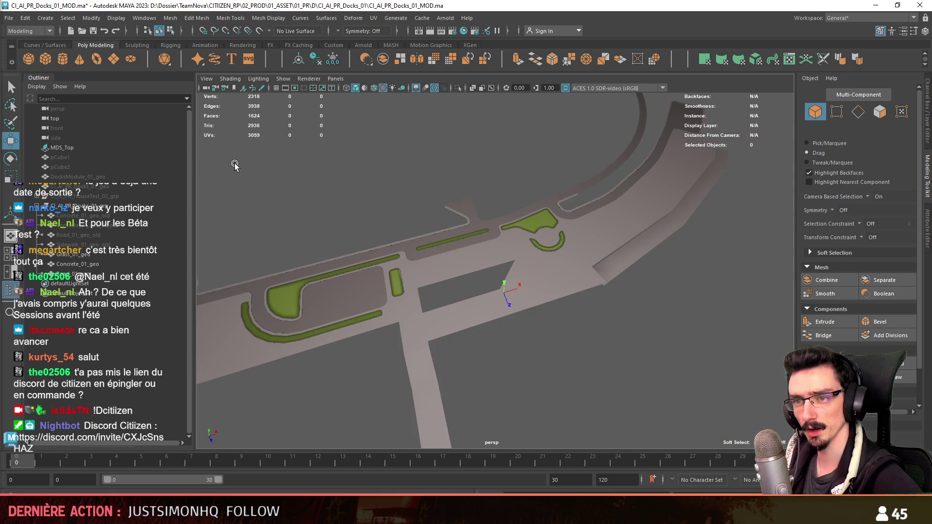
left_click_drag(62, 105, 148, 118)
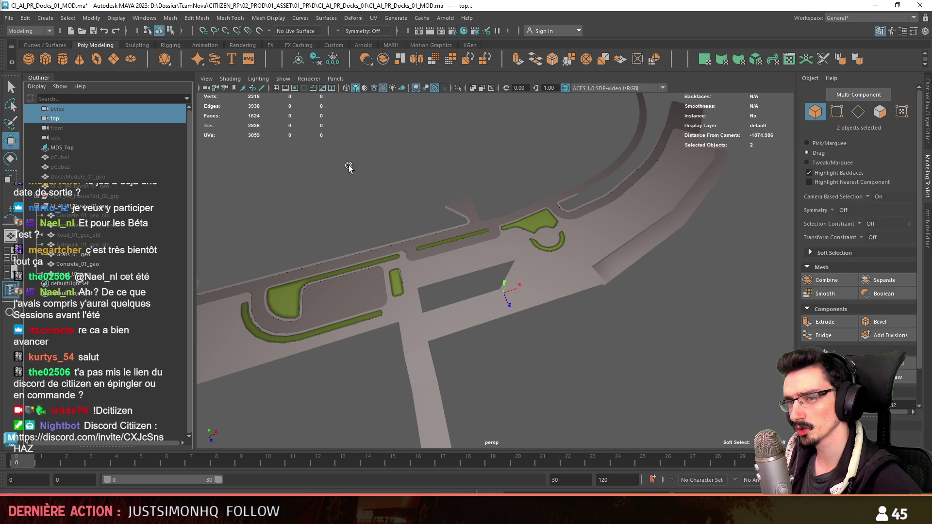
- Set the persp camera's near clip plane to 0.100 and far clip plane to 10000
left_click(92, 109)
left_click(928, 225)
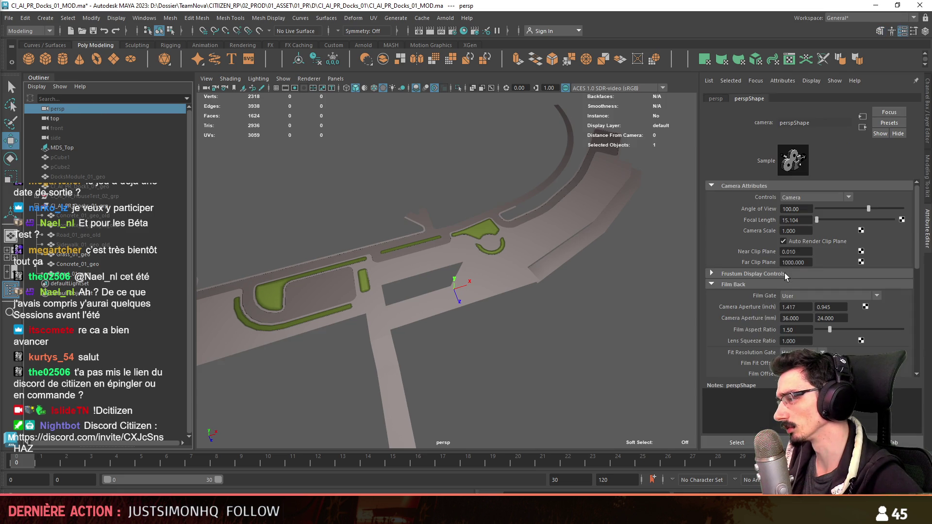
left_click_drag(799, 254, 790, 255)
key("Tab")
type("10000")
key("Return")
left_click(928, 171)
- Save the Maya scene and preview the docks in Unity's harbour Scene view
mouse_move(510, 286)
left_mouse_down("alt")
mouse_move(548, 289)
mouse_move(479, 274)
mouse_move(539, 270)
mouse_move(377, 260)
mouse_move(456, 257)
mouse_move(554, 287)
mouse_move(493, 273)
mouse_move(568, 339)
mouse_move(548, 283)
mouse_move(463, 324)
left_mouse_up("alt")
mouse_move(566, 278)
left_mouse_down("alt")
mouse_move(491, 337)
mouse_move(449, 327)
mouse_move(515, 283)
mouse_move(427, 287)
mouse_move(408, 316)
mouse_move(577, 208)
mouse_move(682, 236)
mouse_move(578, 260)
mouse_move(699, 228)
mouse_move(655, 263)
mouse_move(515, 286)
mouse_move(614, 313)
mouse_move(430, 318)
mouse_move(552, 331)
mouse_move(558, 320)
mouse_move(480, 332)
mouse_move(512, 329)
mouse_move(492, 339)
mouse_move(573, 308)
mouse_move(450, 328)
mouse_move(418, 314)
mouse_move(489, 305)
mouse_move(325, 315)
mouse_move(323, 304)
mouse_move(422, 326)
mouse_move(480, 313)
mouse_move(374, 312)
mouse_move(431, 297)
mouse_move(510, 335)
mouse_move(275, 262)
left_mouse_up("alt")
key("ctrl+s")
key("ctrl+s")
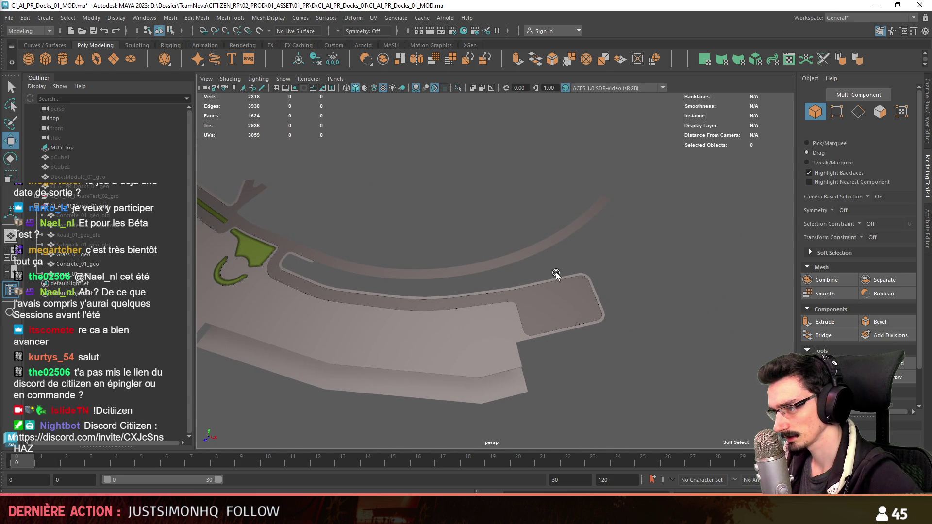
mouse_move(603, 251)
left_mouse_down("alt")
mouse_move(327, 293)
mouse_move(370, 272)
mouse_move(406, 309)
mouse_move(348, 323)
mouse_move(343, 308)
mouse_move(389, 296)
mouse_move(534, 286)
mouse_move(596, 268)
left_mouse_up("alt")
key("alt+Tab")
scroll(451, 286, "up", 3)
right_click_drag(447, 279, 455, 301)
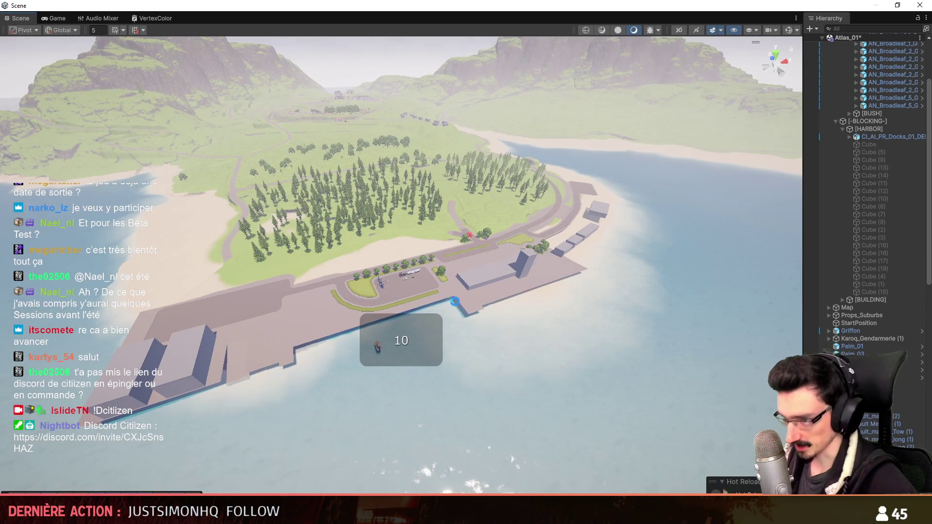